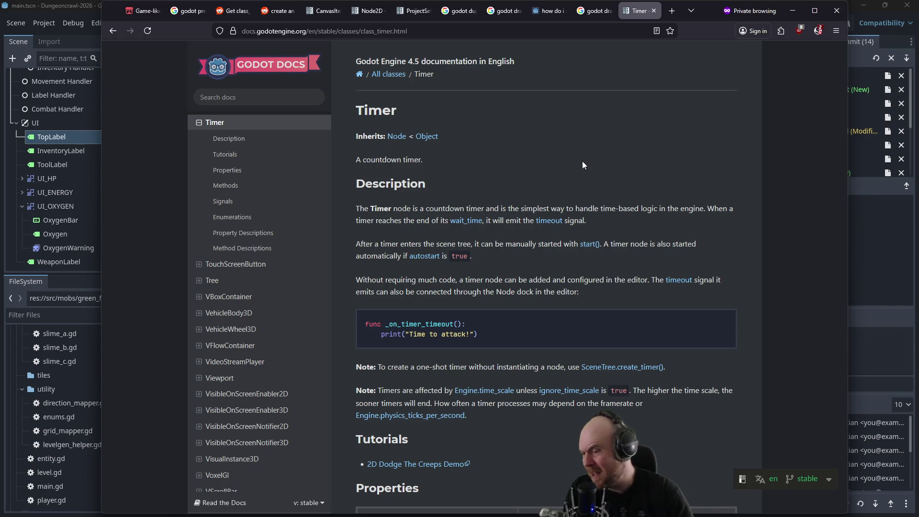
# - Skim the Godot Timer class docs, then go back to the Google results for 'godot timers'
pyautogui.scroll(-6, 553, 190)
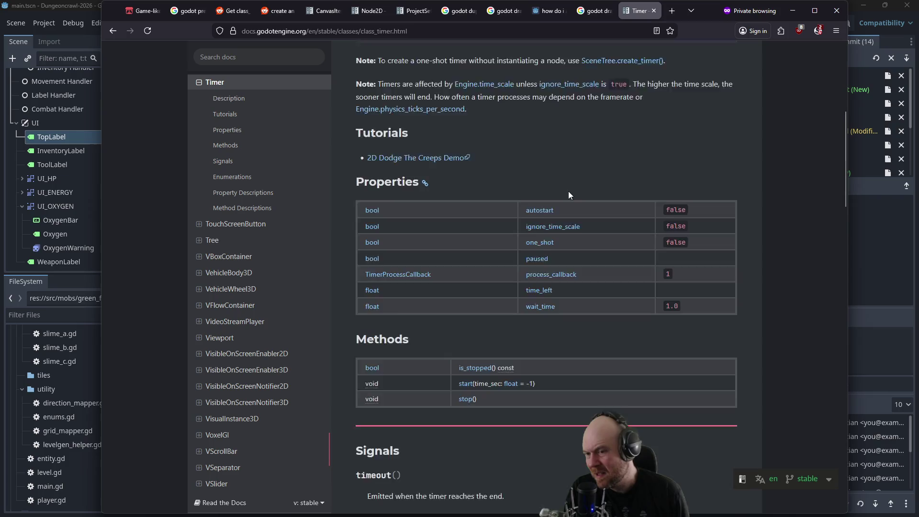
pyautogui.scroll(-2, 568, 191)
pyautogui.scroll(2, 613, 254)
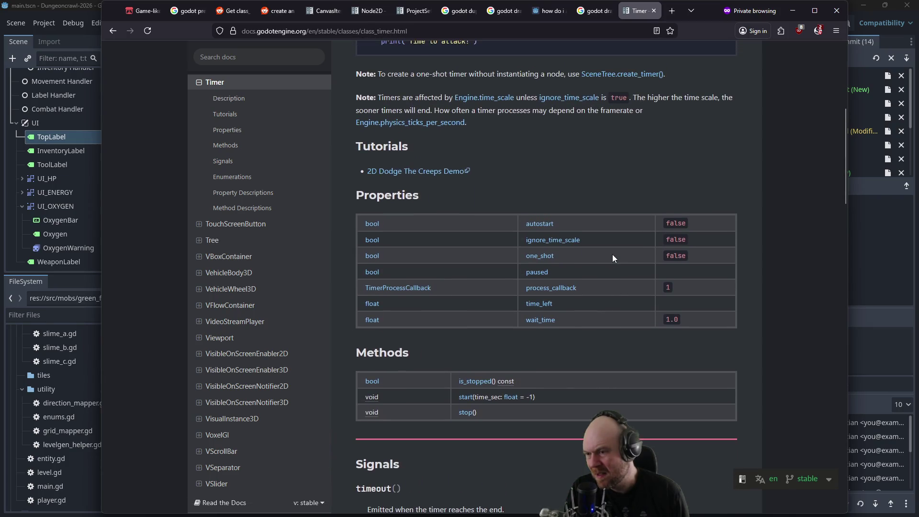
pyautogui.scroll(2, 613, 255)
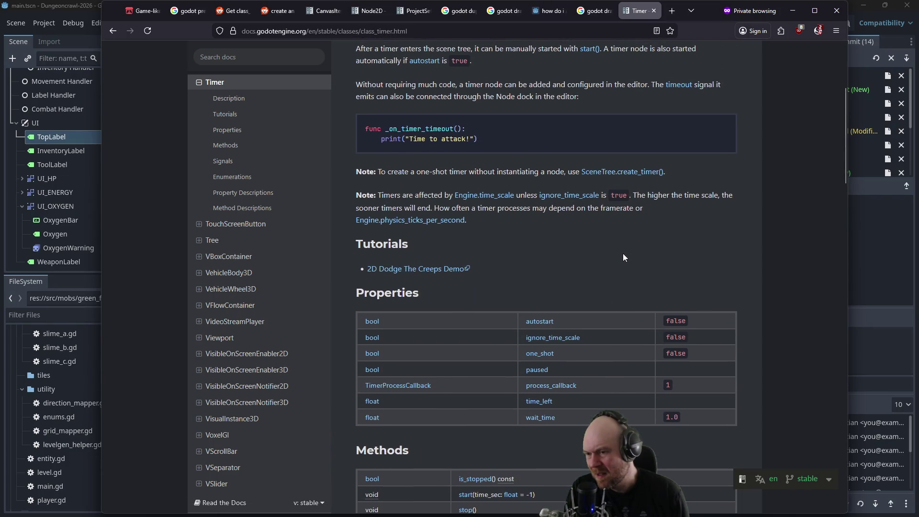
pyautogui.scroll(4, 622, 253)
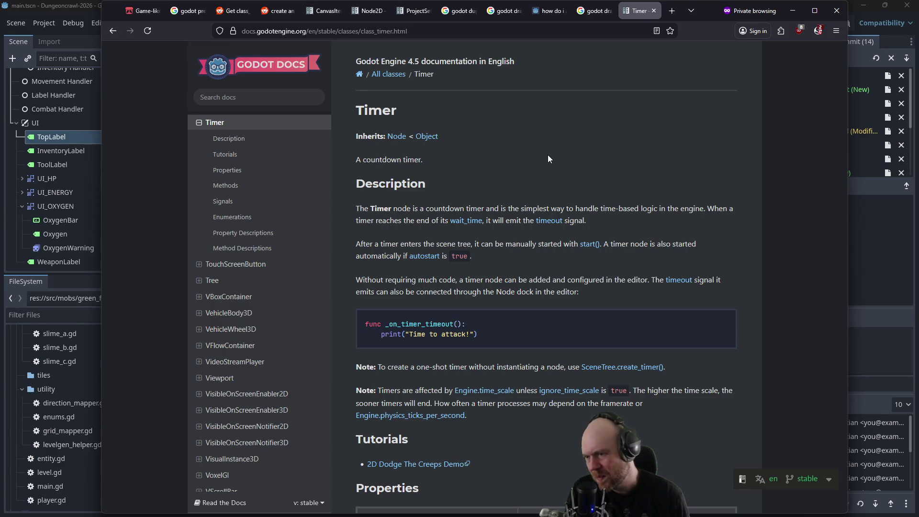
pyautogui.scroll(-3, 561, 251)
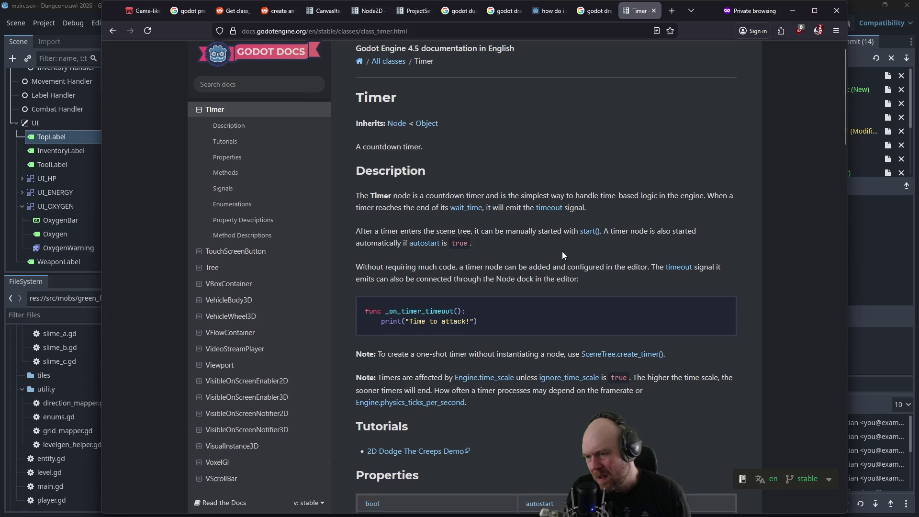
pyautogui.click(114, 31)
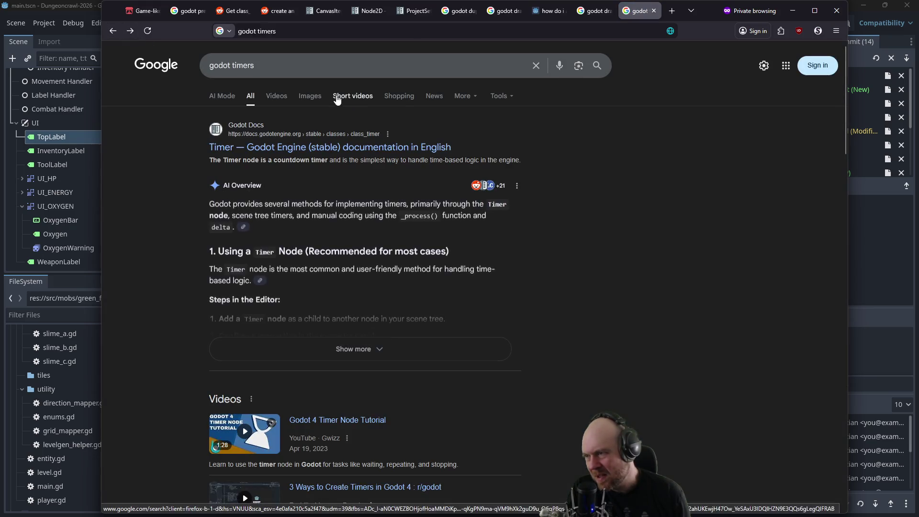
# - Open the Stack Overflow answer on creating a Godot timer from code
pyautogui.scroll(-2, 555, 158)
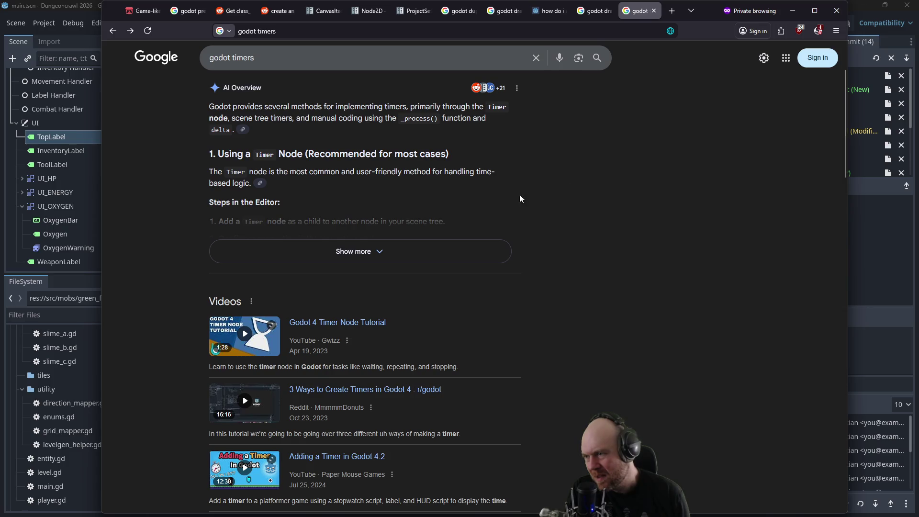
pyautogui.scroll(-6, 498, 270)
pyautogui.click(306, 268)
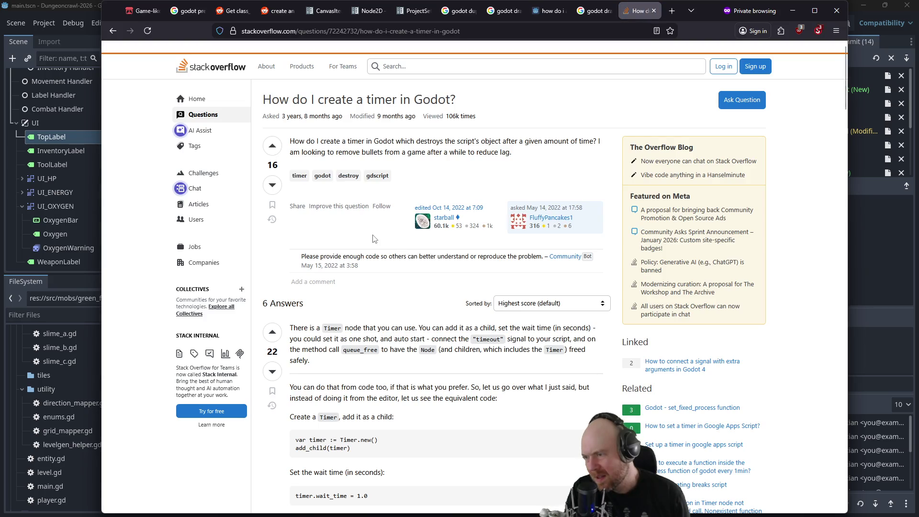
pyautogui.scroll(-3, 376, 242)
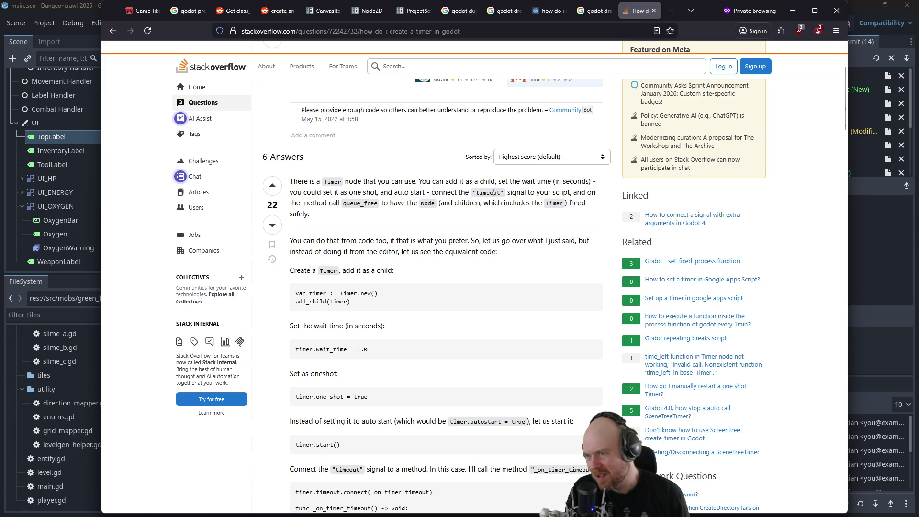
pyautogui.scroll(-1, 467, 218)
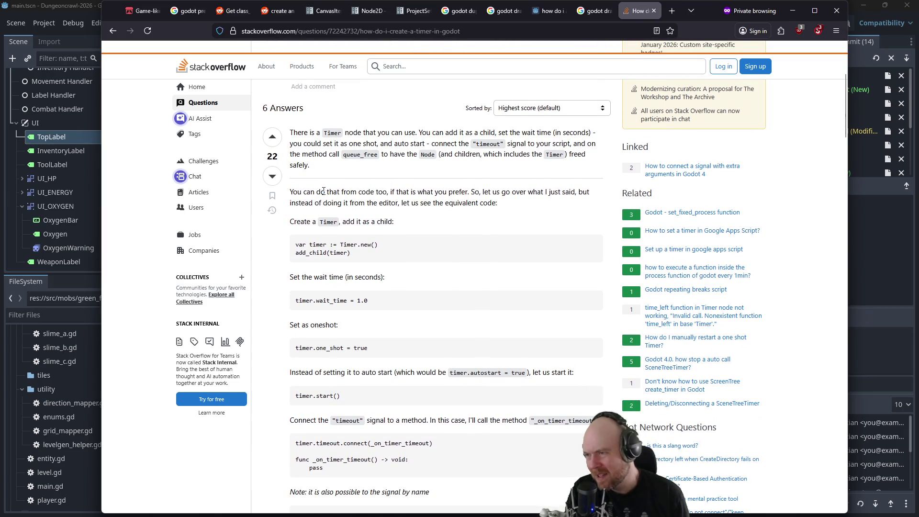
pyautogui.scroll(-1, 364, 188)
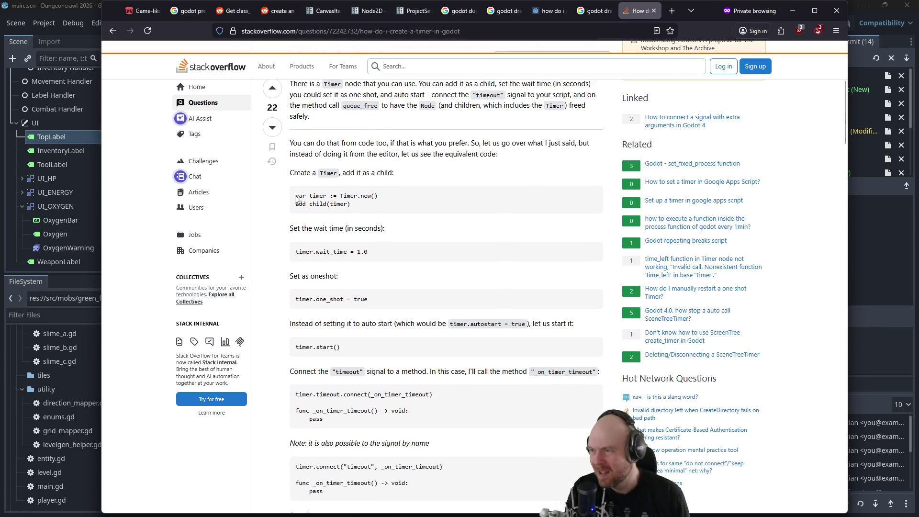
# - Copy the Timer.new() and add_child(timer) lines, then return to mob.gd's TODO DRAW ATTACK line
pyautogui.moveTo(295, 193); pyautogui.dragTo(372, 205)
pyautogui.hotkey('ctrl', 'c')
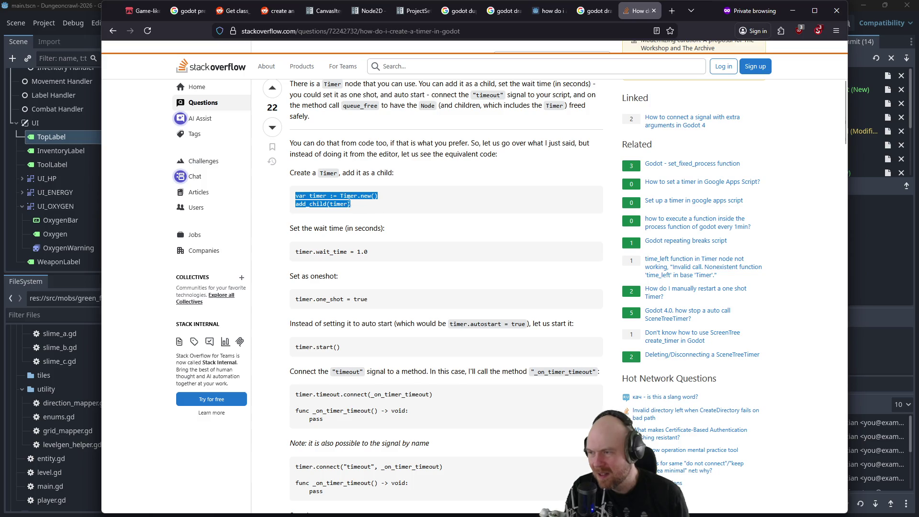
pyautogui.click(338, 195)
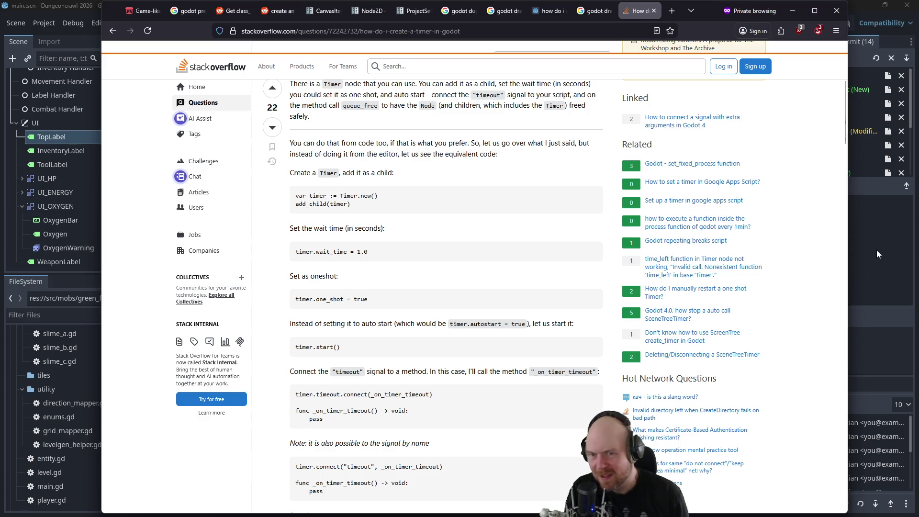
pyautogui.click(877, 253)
pyautogui.click(450, 168)
# - Replace the TODO DRAW ATTACK comment with the pasted timer-creation lines, properly indented
pyautogui.click(454, 157)
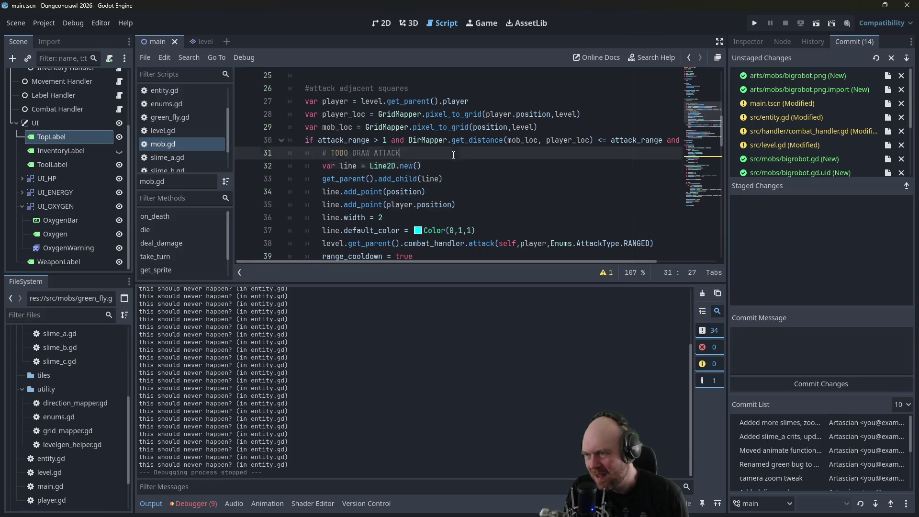
pyautogui.moveTo(444, 155); pyautogui.dragTo(323, 153)
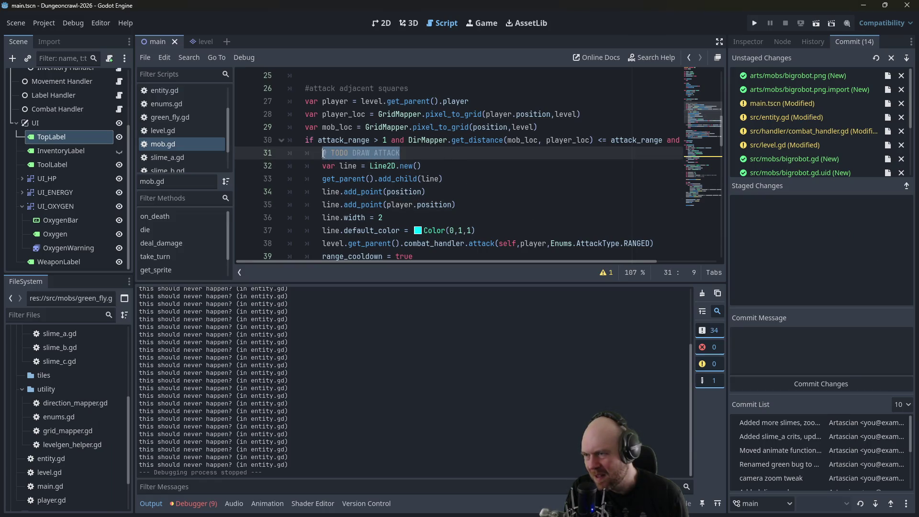
pyautogui.hotkey('ctrl', 'v')
pyautogui.press('Tab')
pyautogui.click(416, 168)
# - Add timer.wait_time = 1.0 from Stack Overflow below add_child(timer)
pyautogui.hotkey('alt', 'Tab')
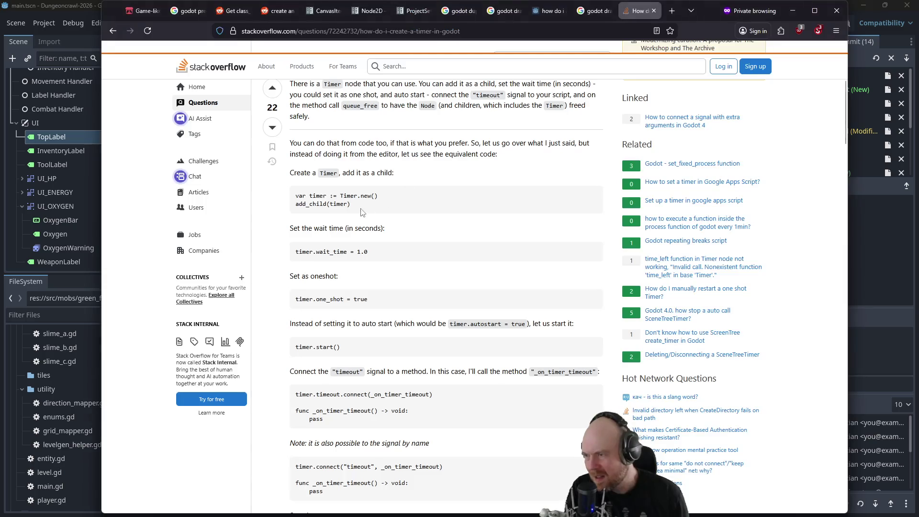
pyautogui.moveTo(381, 254); pyautogui.dragTo(295, 252)
pyautogui.hotkey('ctrl', 'c')
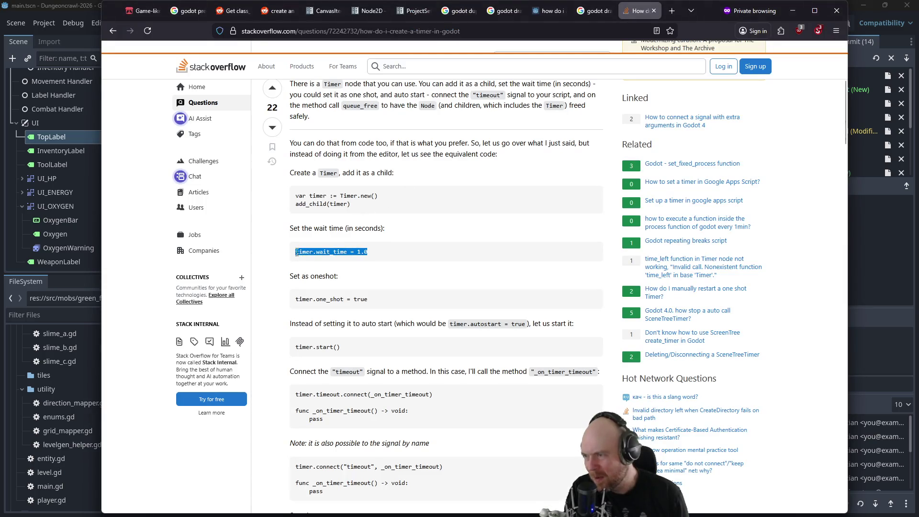
pyautogui.hotkey('alt', 'Tab')
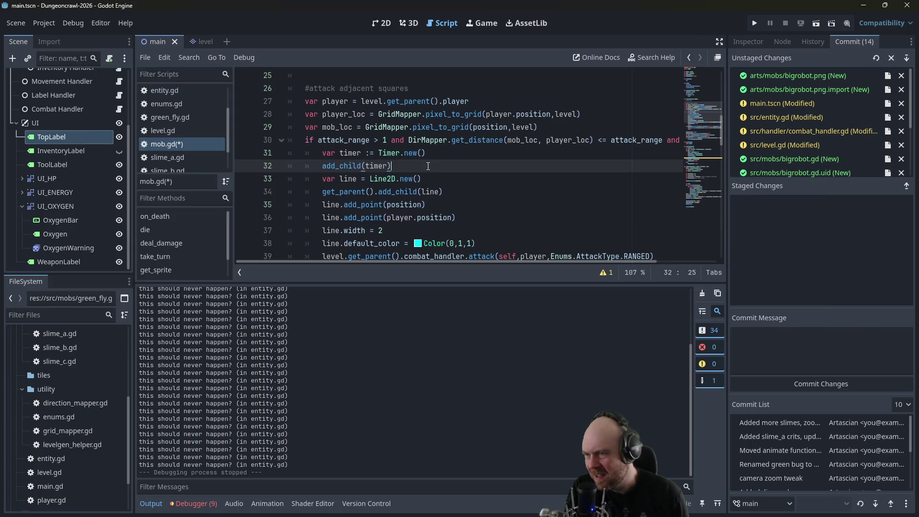
pyautogui.press('Return')
pyautogui.hotkey('ctrl', 'v')
# - Add timer.one_shot = true below the wait_time line, then close the Stack Overflow tab
pyautogui.hotkey('alt', 'Tab')
pyautogui.moveTo(370, 301); pyautogui.dragTo(298, 306)
pyautogui.hotkey('ctrl', 'c')
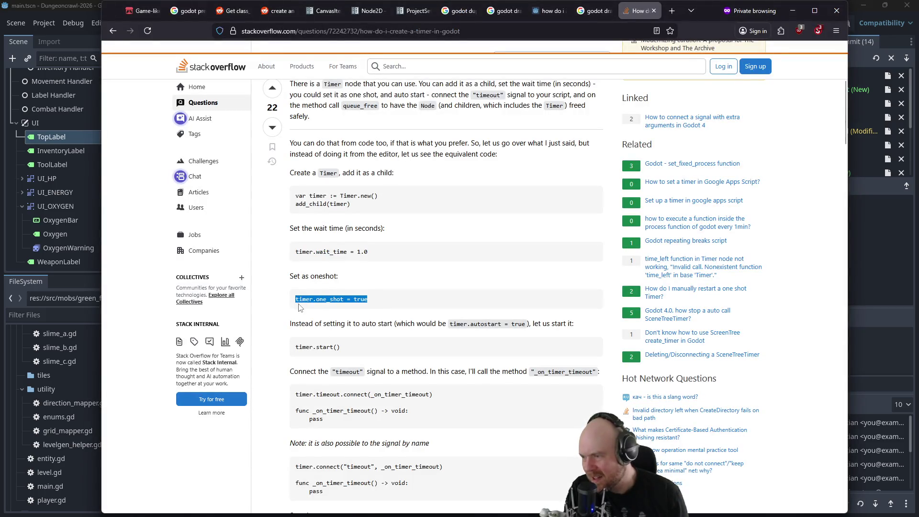
pyautogui.hotkey('alt', 'Tab')
pyautogui.press('Return')
pyautogui.hotkey('ctrl', 'v')
pyautogui.hotkey('alt', 'Tab')
pyautogui.scroll(-1, 397, 232)
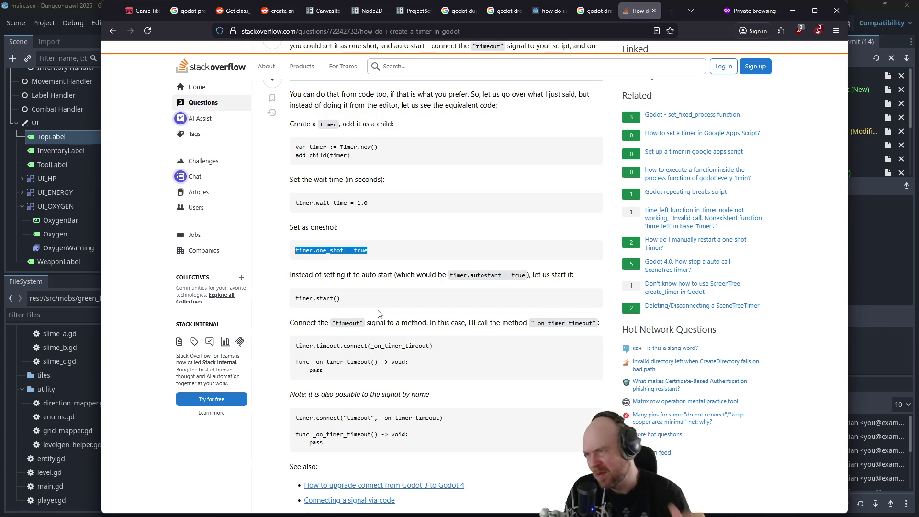
pyautogui.click(654, 10)
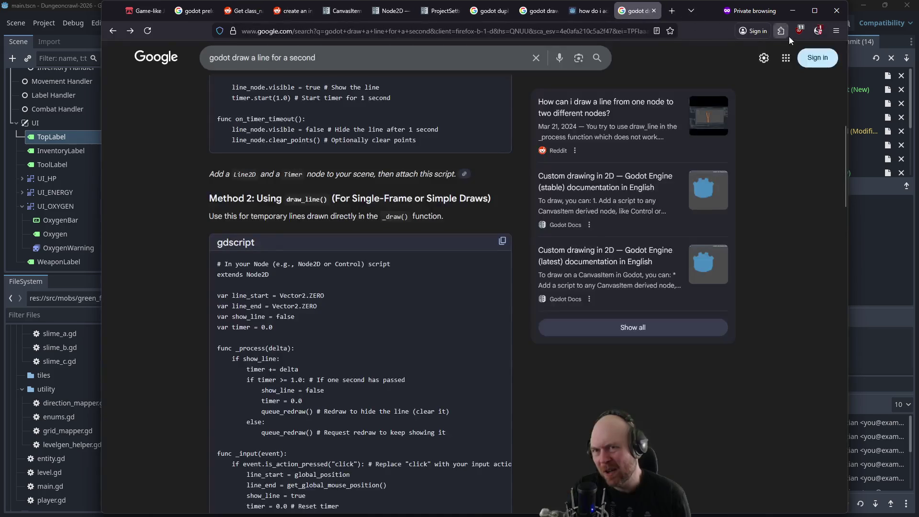
# - Minimise Firefox and open level.gd in the script editor
pyautogui.click(787, 16)
pyautogui.scroll(2, 186, 145)
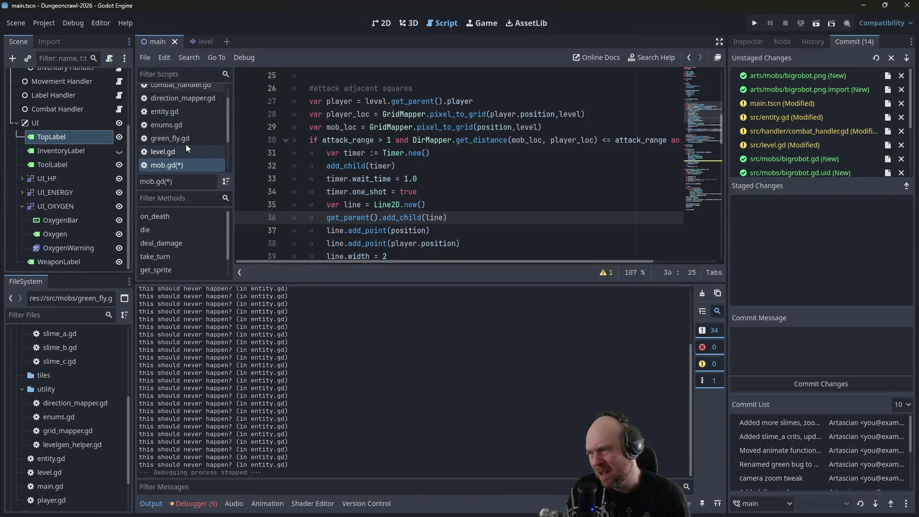
pyautogui.click(180, 147)
pyautogui.scroll(10, 410, 177)
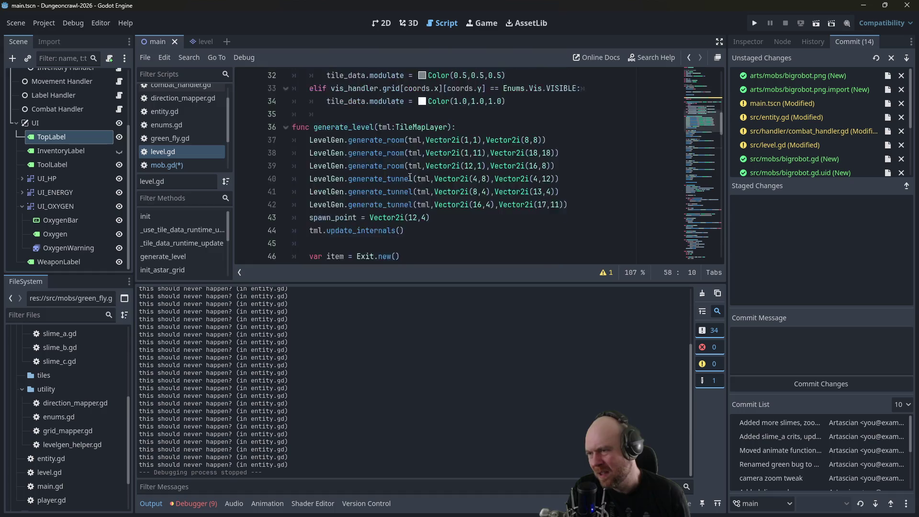
pyautogui.scroll(-15, 410, 177)
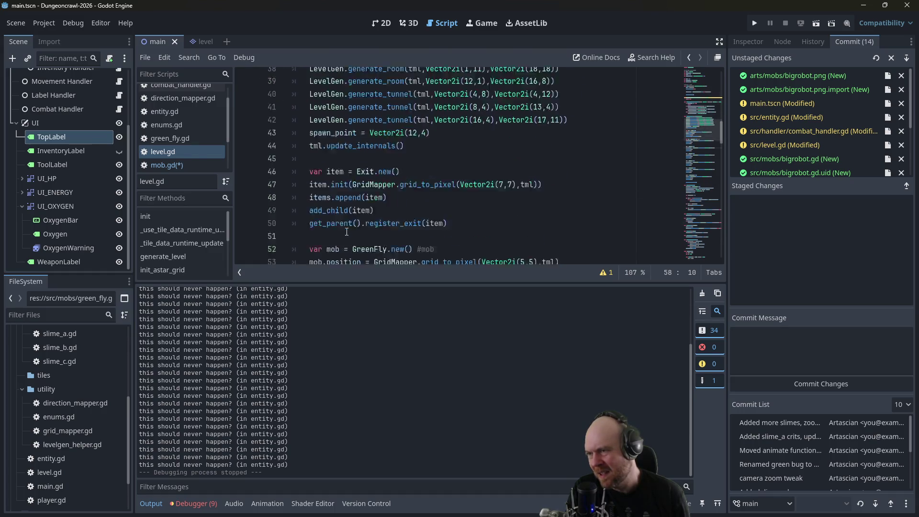
pyautogui.scroll(-10, 347, 229)
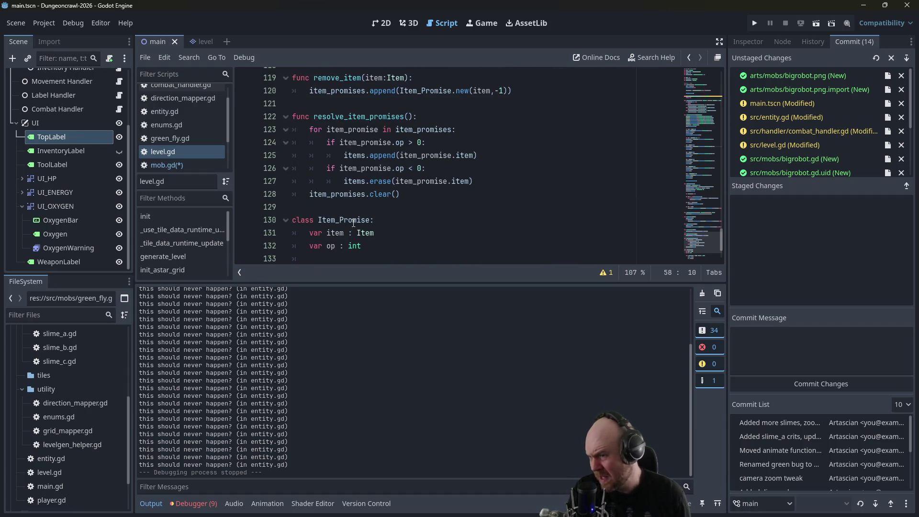
# - Place the caret at the end of level.gd, just above the Item_Promise class
pyautogui.click(355, 253)
pyautogui.moveTo(354, 249)
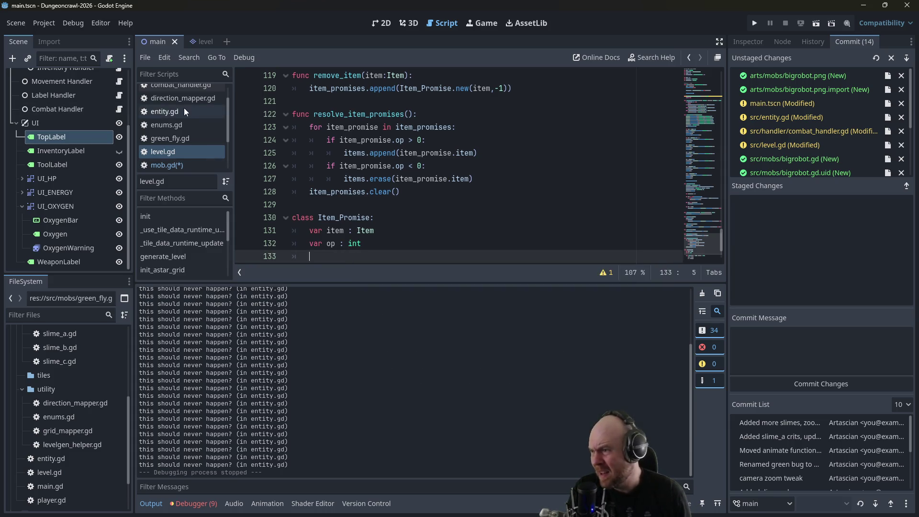
pyautogui.scroll(1, 193, 111)
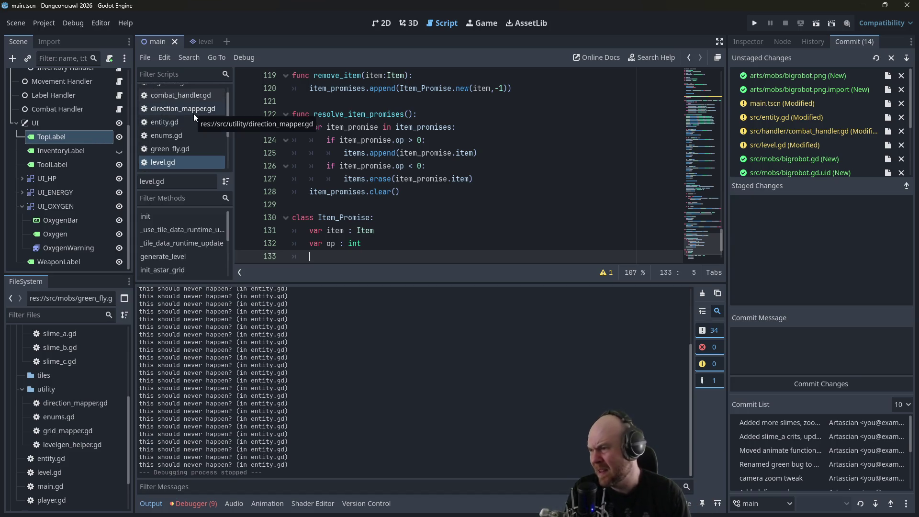
pyautogui.scroll(1, 196, 122)
pyautogui.scroll(-1, 196, 122)
pyautogui.scroll(1, 197, 125)
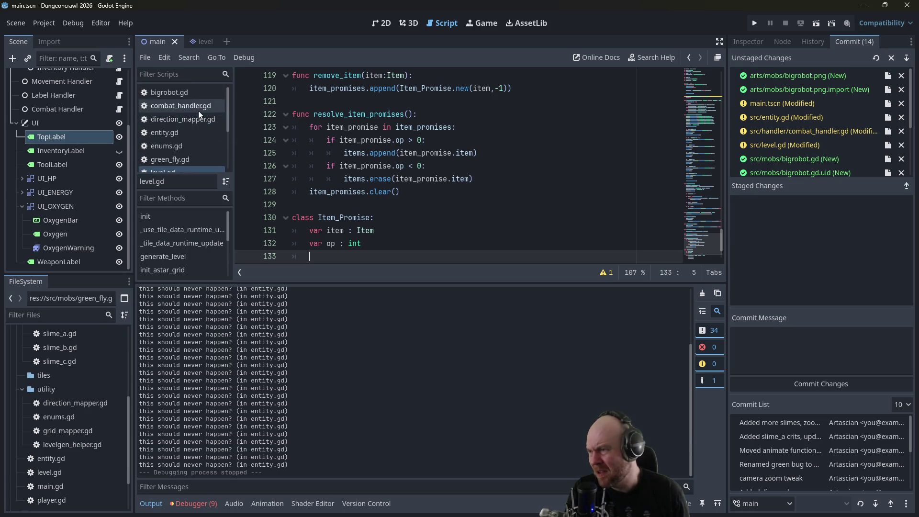
pyautogui.press('Up')
pyautogui.press('Up')
pyautogui.press('Up')
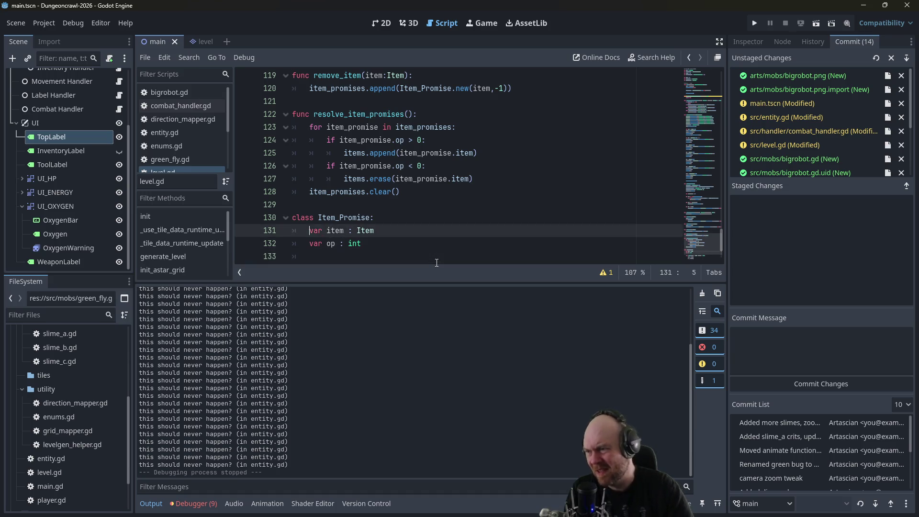
# - Add an empty, indented draw_line_attack(): function above class Item_Promise, then open entity.gd
pyautogui.press('Return')
pyautogui.press('Return')
pyautogui.press('Up')
pyautogui.write('fu')
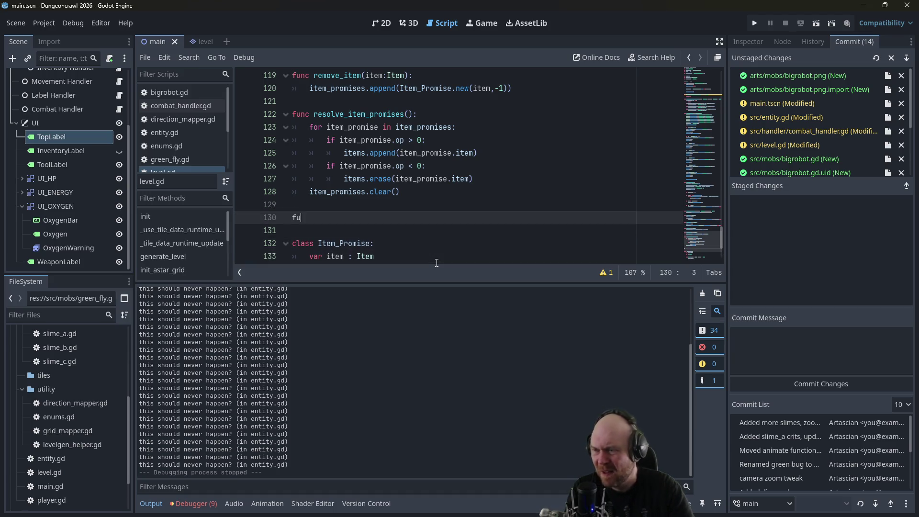
pyautogui.write('nc make_beam')
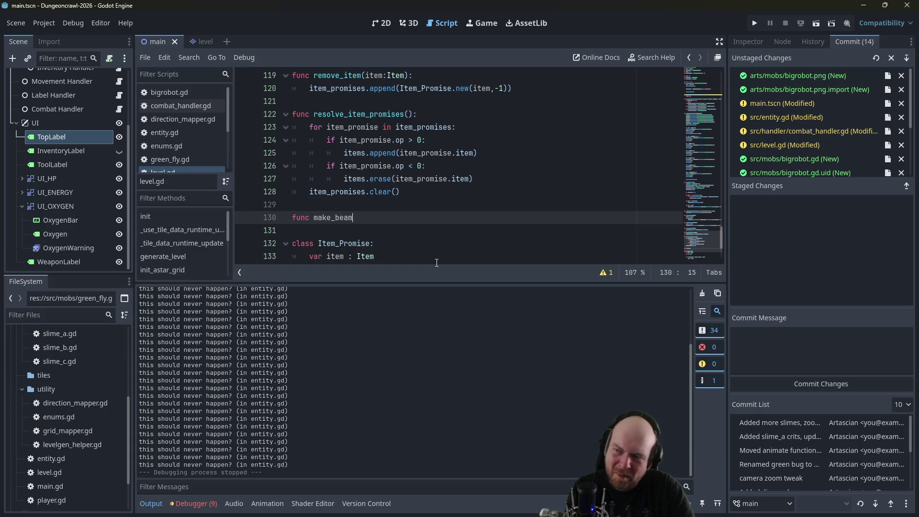
pyautogui.press('BackSpace')
pyautogui.press('BackSpace')
pyautogui.press('BackSpace')
pyautogui.press('BackSpace')
pyautogui.write('visual_beam')
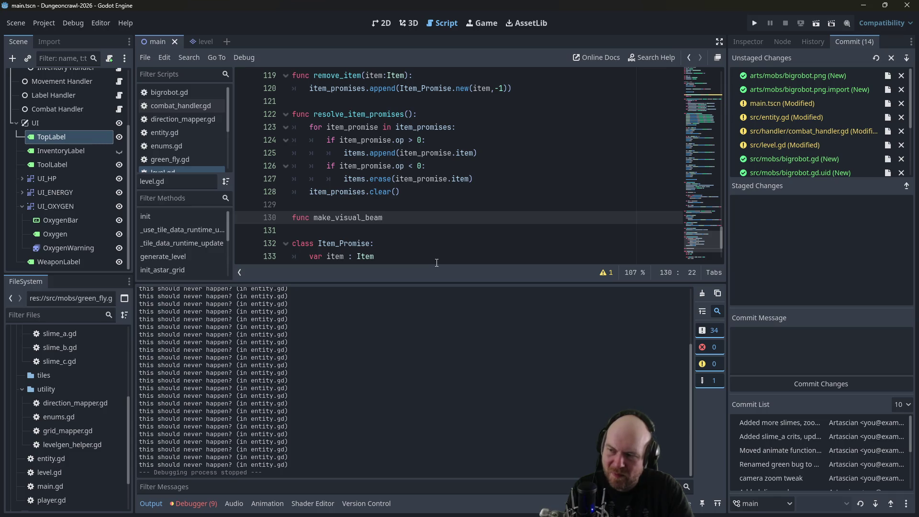
pyautogui.press('BackSpace')
pyautogui.press('BackSpace')
pyautogui.press('BackSpace')
pyautogui.write('beam')
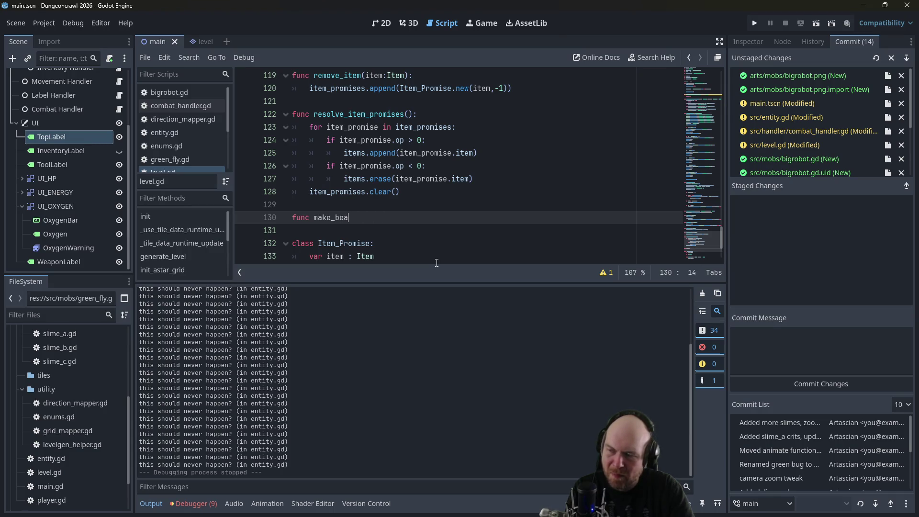
pyautogui.press('BackSpace')
pyautogui.press('BackSpace')
pyautogui.press('BackSpace')
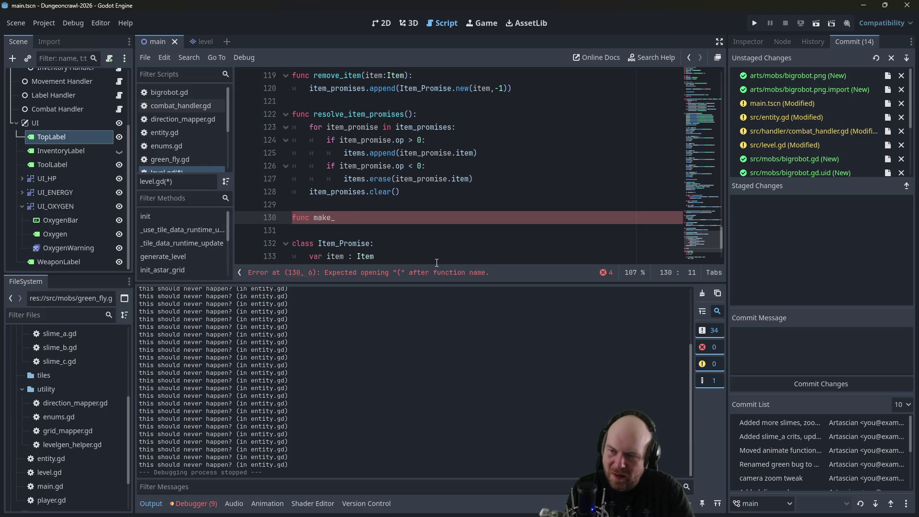
pyautogui.press('BackSpace')
pyautogui.press('BackSpace')
pyautogui.press('BackSpace')
pyautogui.write('draw_line_at')
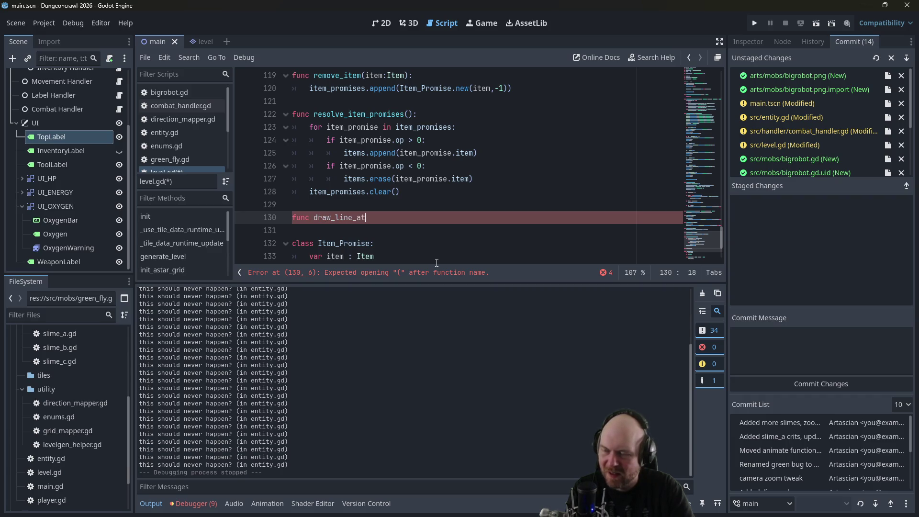
pyautogui.write('tack():')
pyautogui.press('Return')
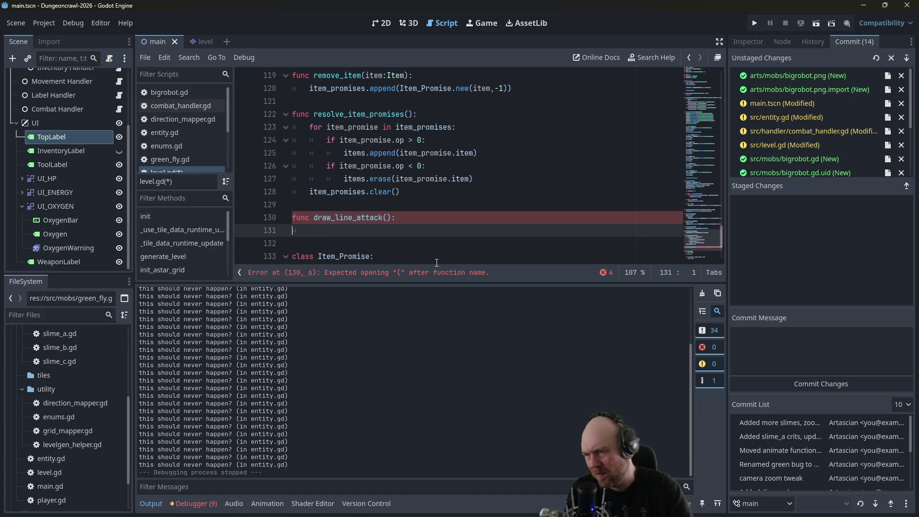
pyautogui.press('Tab')
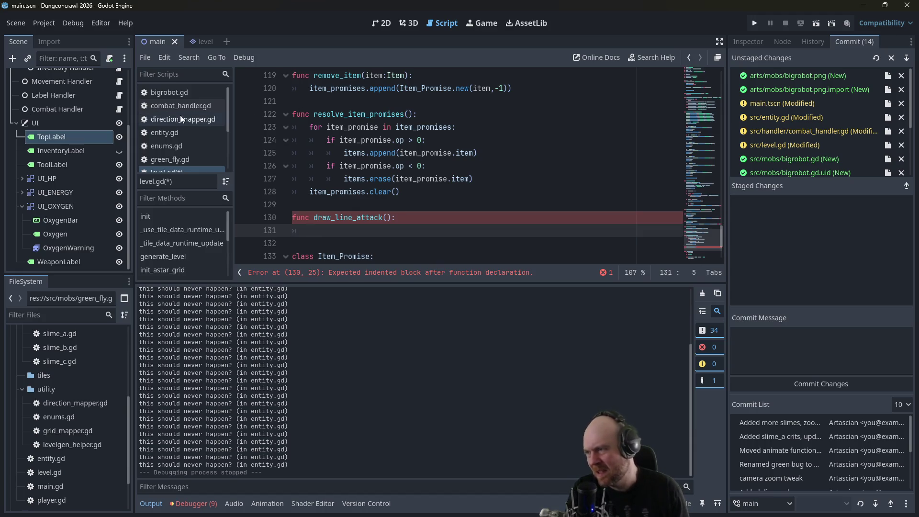
pyautogui.click(176, 128)
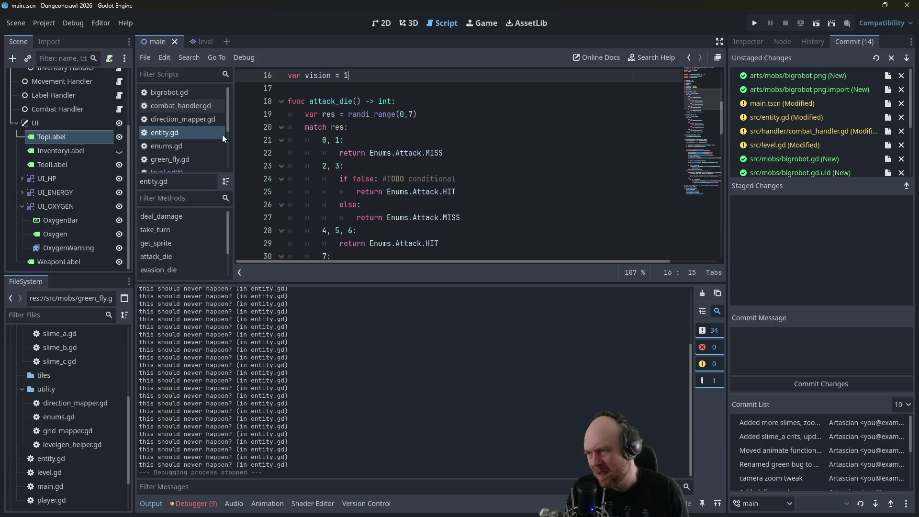
# - In mob.gd, delete the inline timer and cyan Line2D drawing code (lines 31–40)
pyautogui.scroll(-1, 177, 161)
pyautogui.click(178, 155)
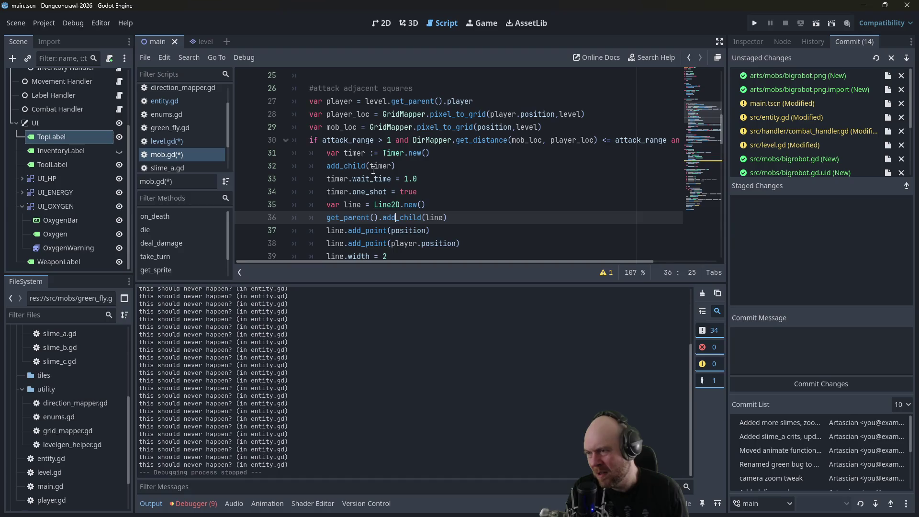
pyautogui.scroll(-1, 380, 193)
pyautogui.scroll(-1, 379, 193)
pyautogui.scroll(-1, 400, 173)
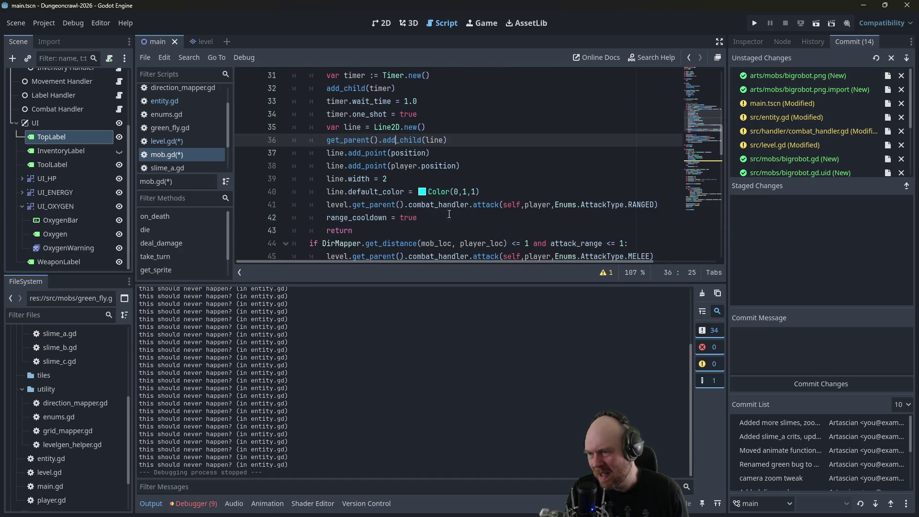
pyautogui.moveTo(481, 193)
pyautogui.mouseDown()
pyautogui.moveTo(287, 109)
pyautogui.moveTo(257, 116)
pyautogui.mouseUp()
pyautogui.hotkey('ctrl', 'c')
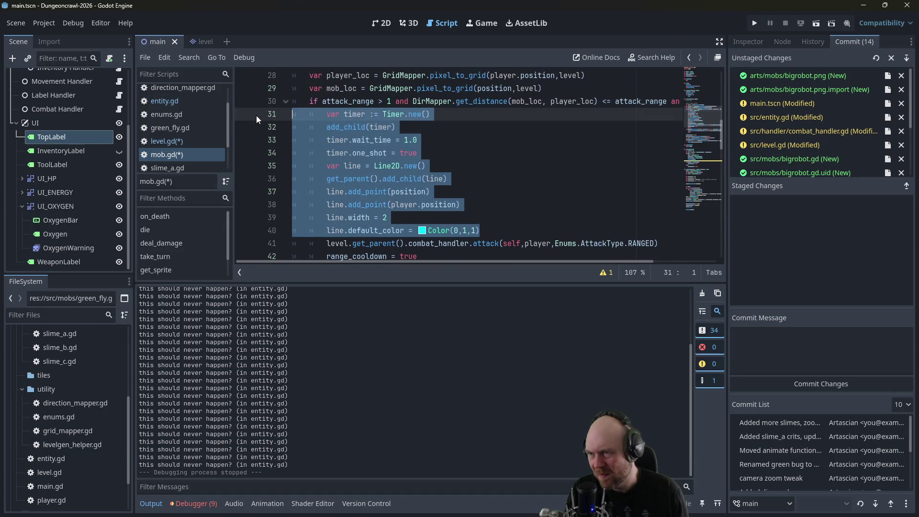
pyautogui.press('Delete')
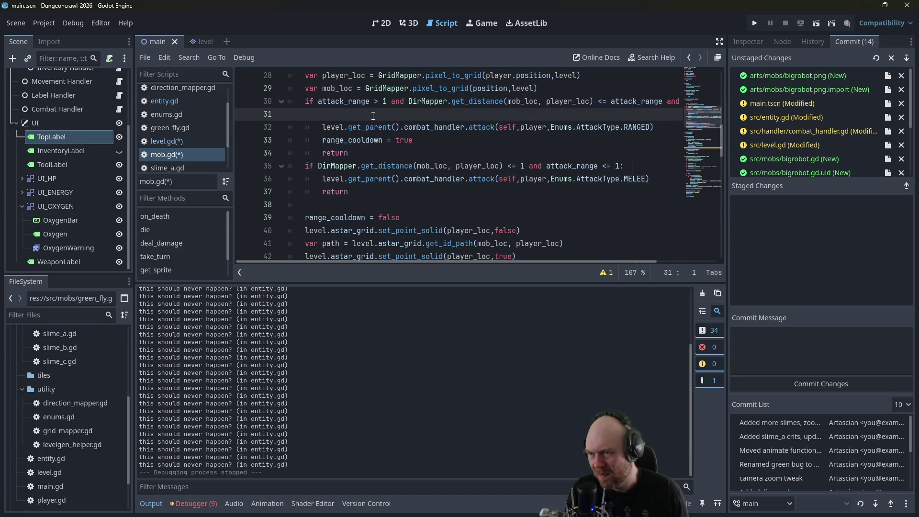
# - Write level.draw_line_attack(position, player.position) in the ranged-attack branch and save
pyautogui.press('Tab')
pyautogui.press('Tab')
pyautogui.write('level.')
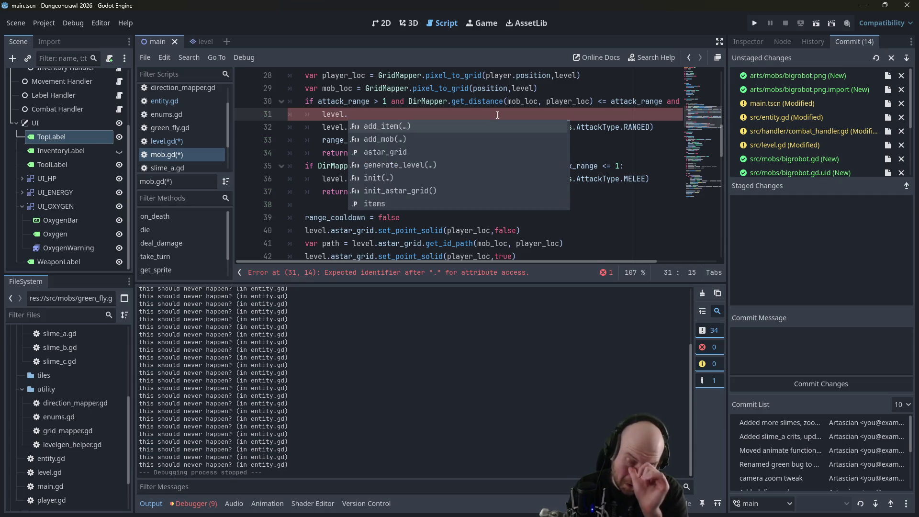
pyautogui.write('a')
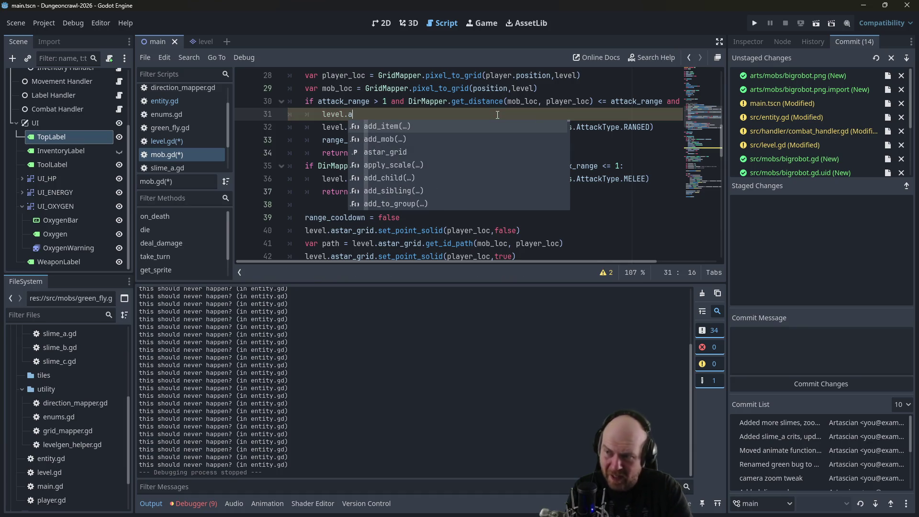
pyautogui.press('BackSpace')
pyautogui.write('draw_')
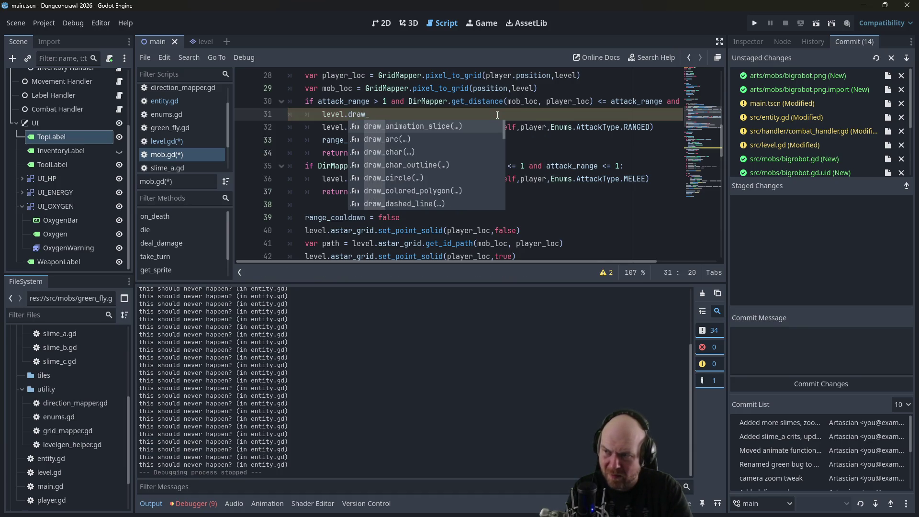
pyautogui.write('attack_beam()')
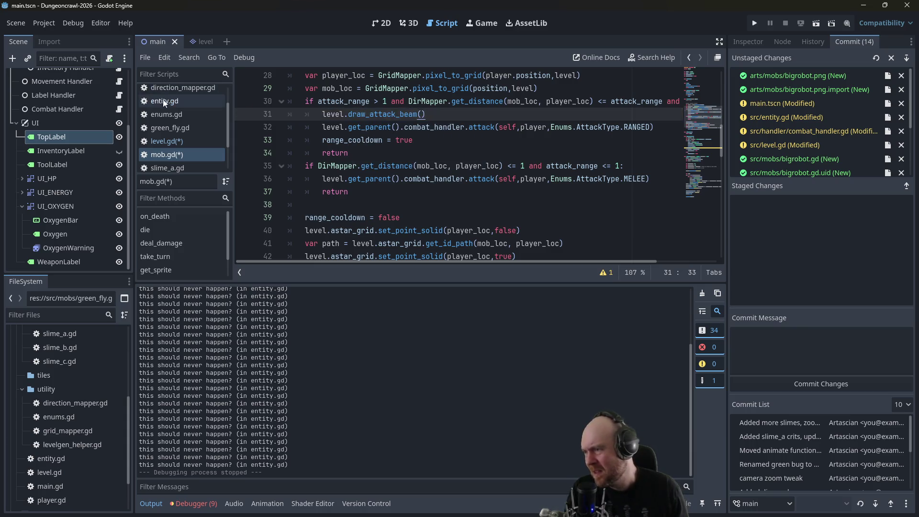
pyautogui.click(169, 141)
pyautogui.click(168, 154)
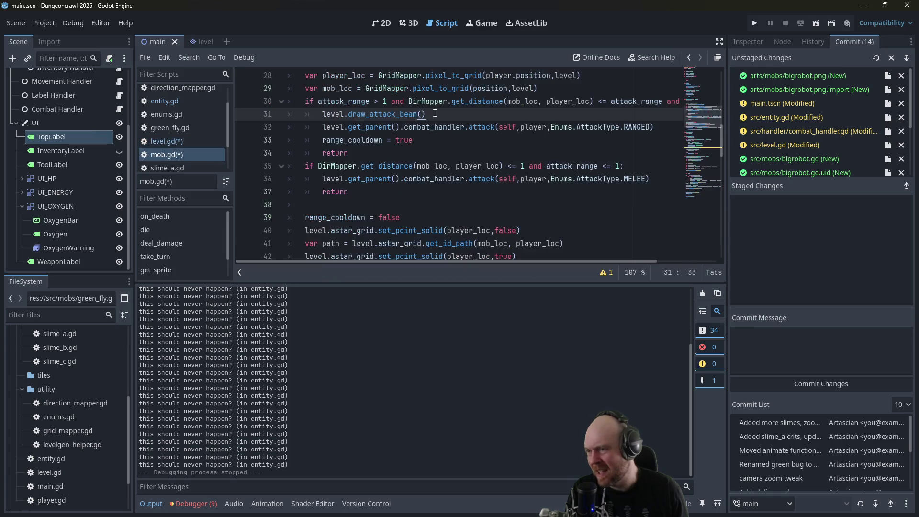
pyautogui.moveTo(370, 115); pyautogui.dragTo(417, 115)
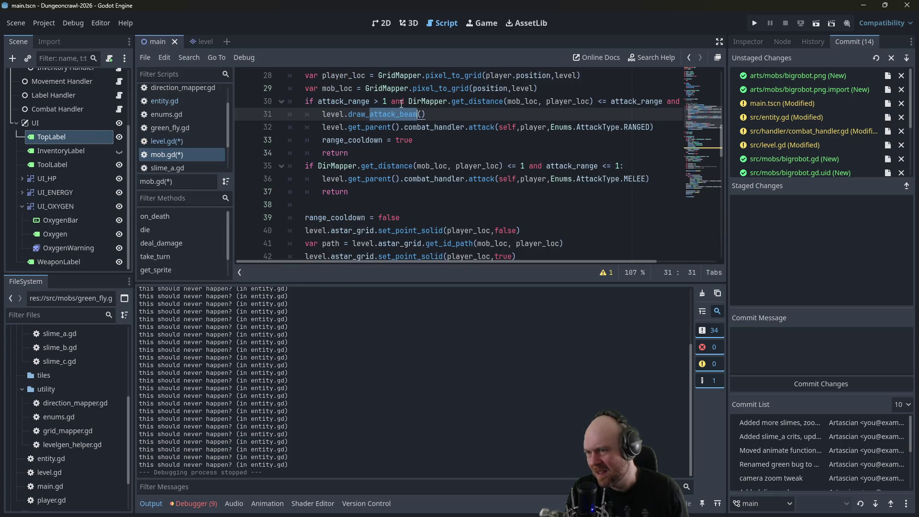
pyautogui.write('line_')
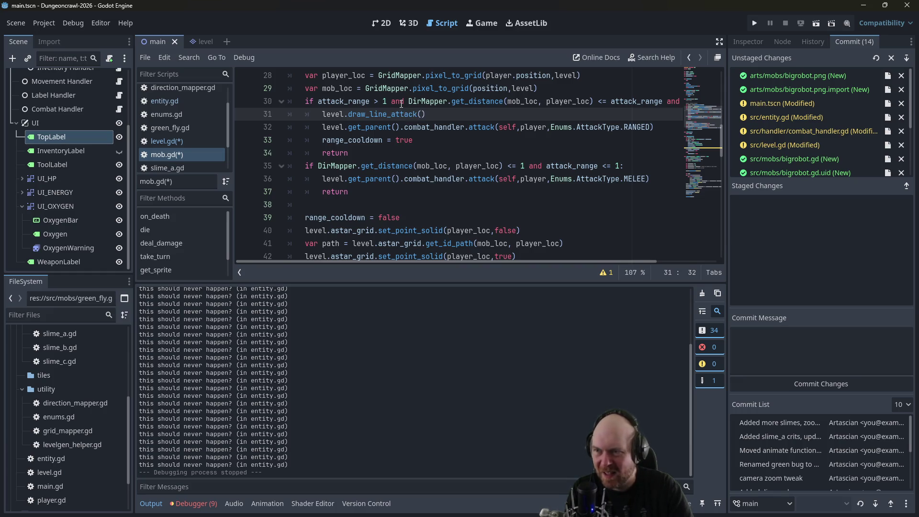
pyautogui.press('BackSpace')
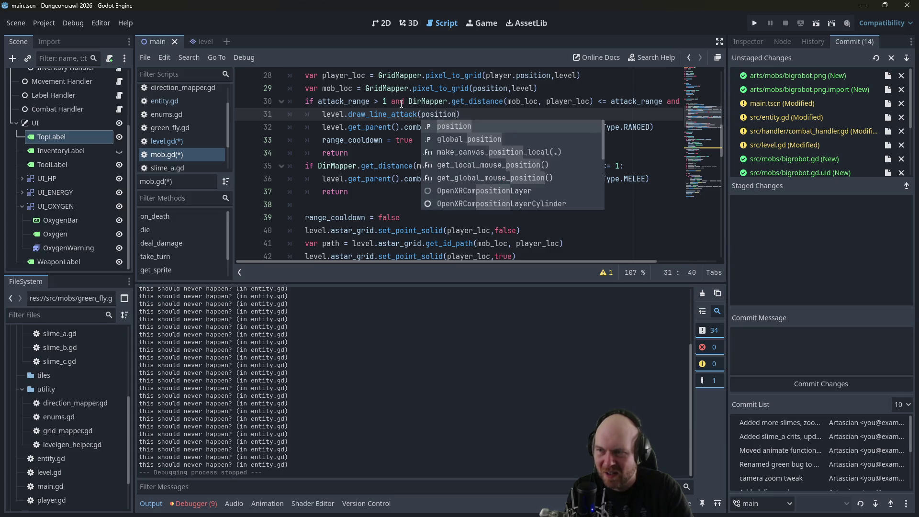
pyautogui.write('on, player')
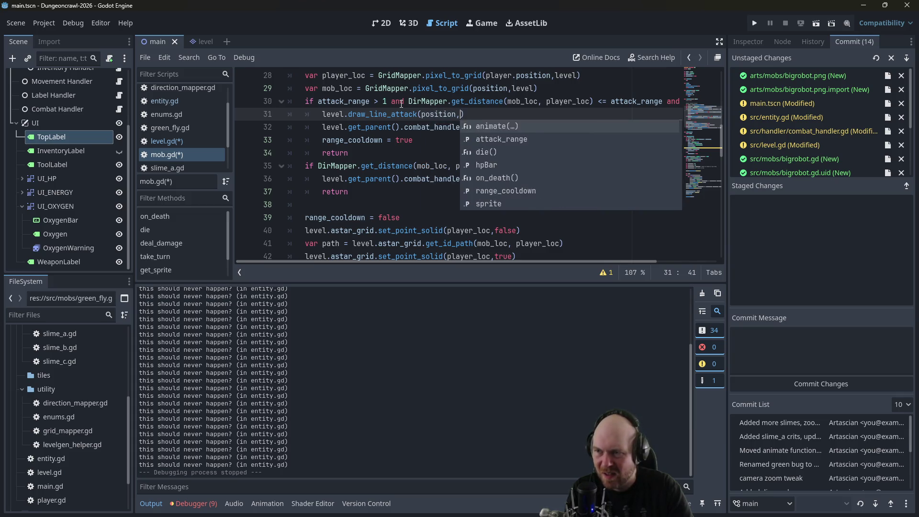
pyautogui.write('.position)')
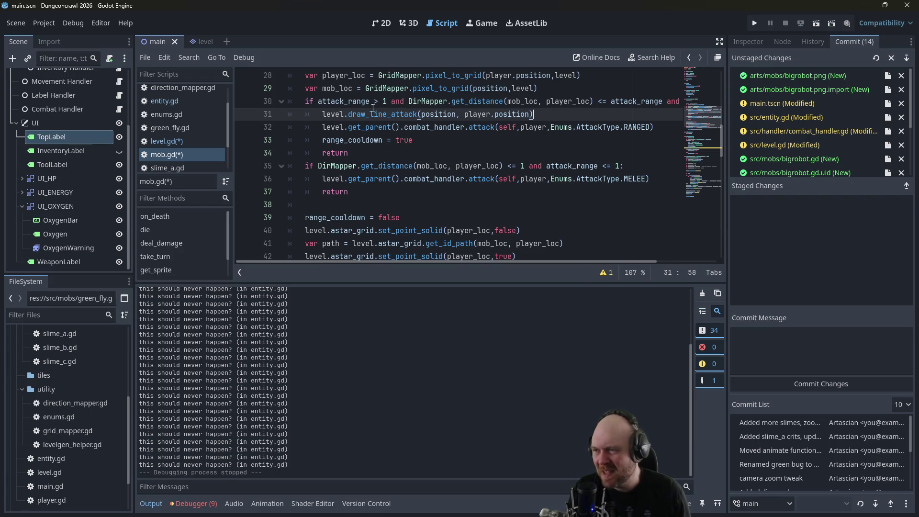
pyautogui.hotkey('ctrl', 's')
pyautogui.click(179, 142)
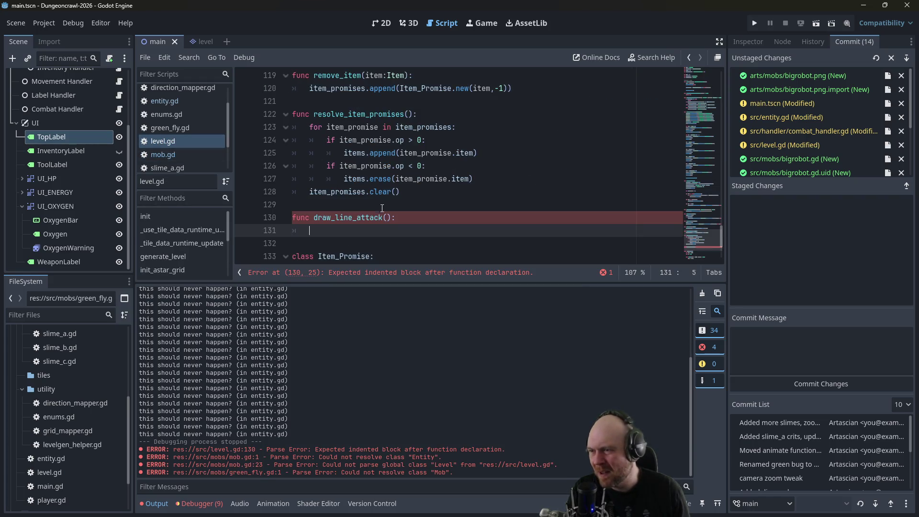
# - Give draw_line_attack parameters and paste the Line2D drawing code into it, minus the timer lines
pyautogui.click(384, 217)
pyautogui.write('pos')
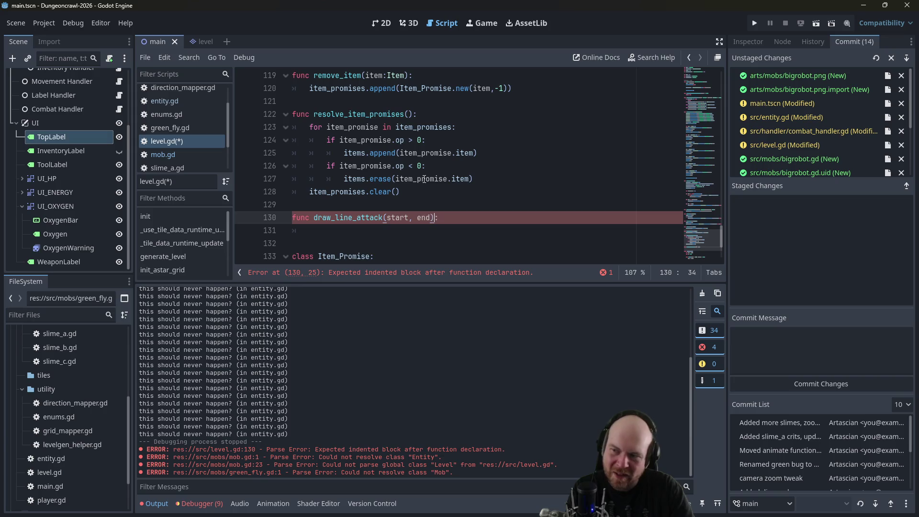
pyautogui.hotkey('ctrl', 'v')
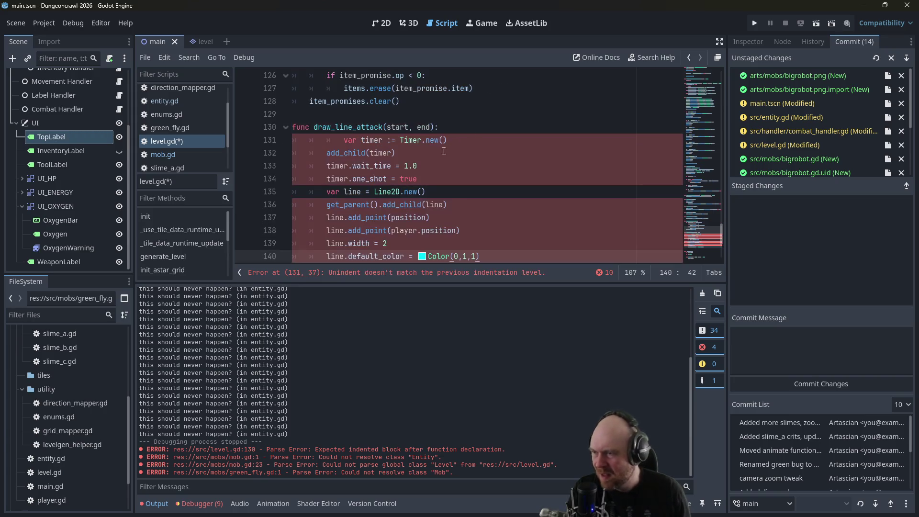
pyautogui.moveTo(396, 153); pyautogui.dragTo(233, 145)
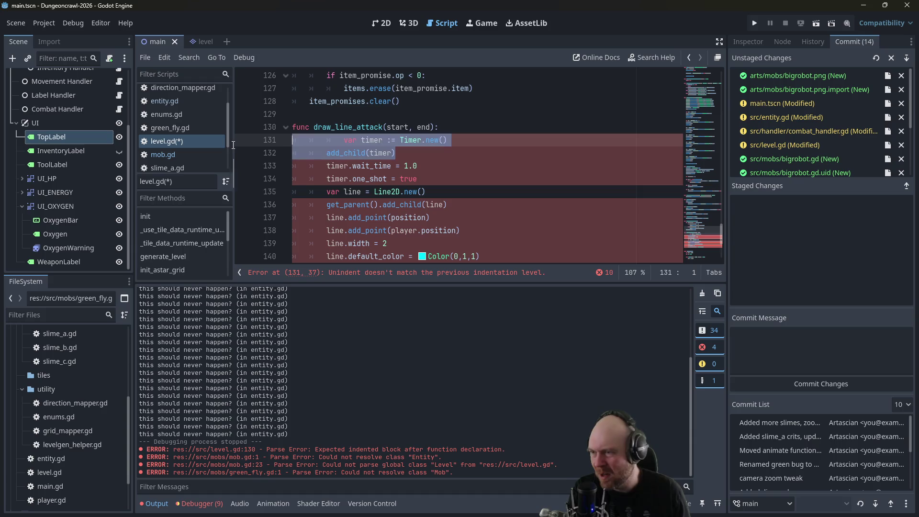
pyautogui.hotkey('shift', 'Down')
pyautogui.hotkey('shift', 'Down')
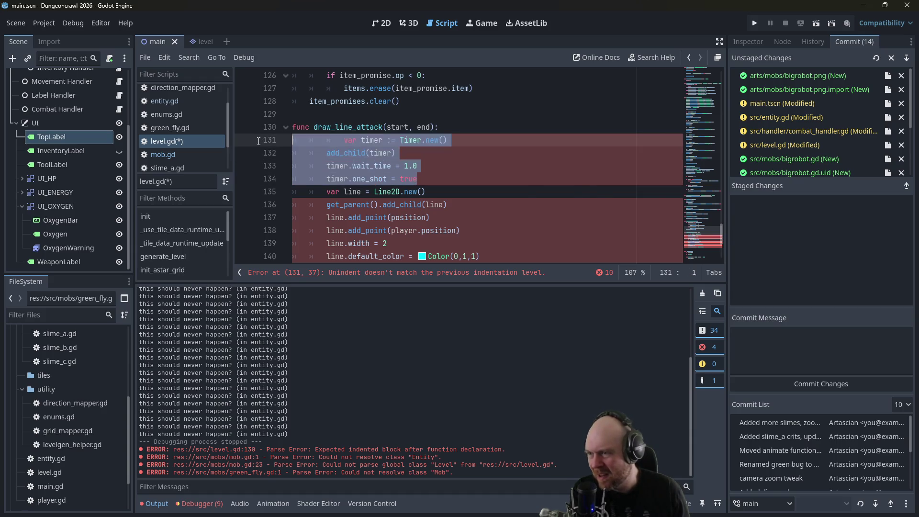
pyautogui.press('BackSpace')
pyautogui.press('BackSpace')
# - Declare a new lines variable below spawn_point among the level variables
pyautogui.scroll(10, 433, 188)
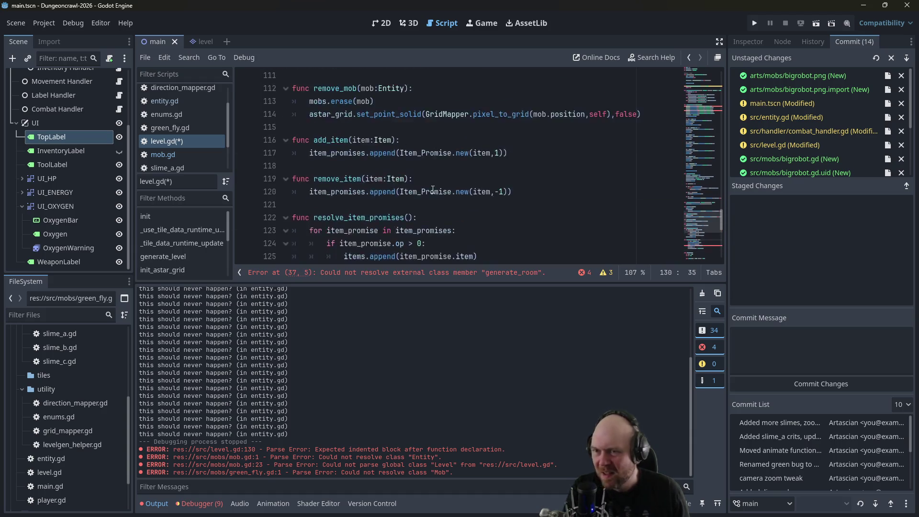
pyautogui.scroll(7, 716, 153)
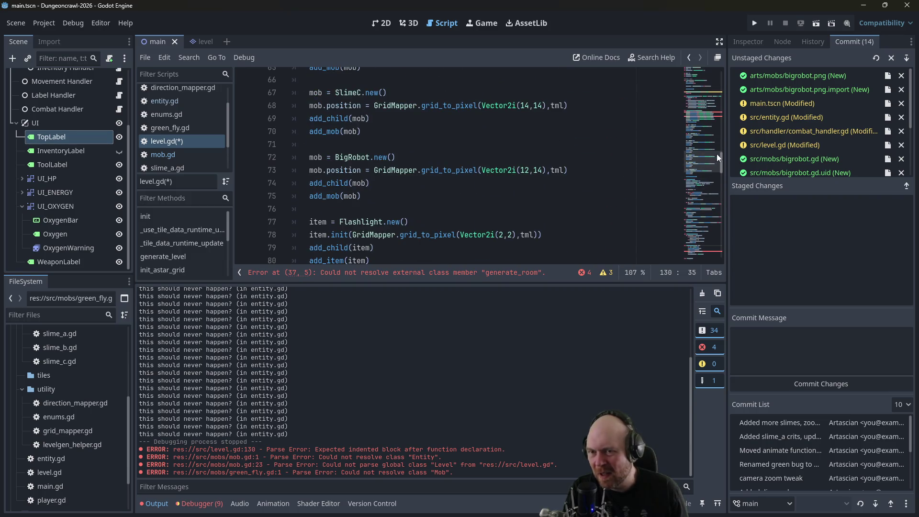
pyautogui.moveTo(721, 155); pyautogui.dragTo(725, 68)
pyautogui.click(507, 166)
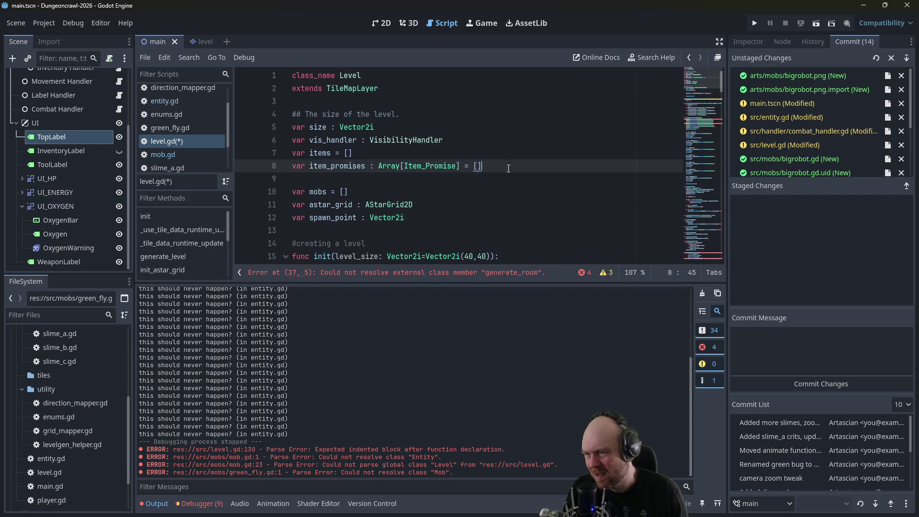
pyautogui.scroll(-1, 506, 166)
pyautogui.click(434, 192)
pyautogui.press('Return')
pyautogui.press('Return')
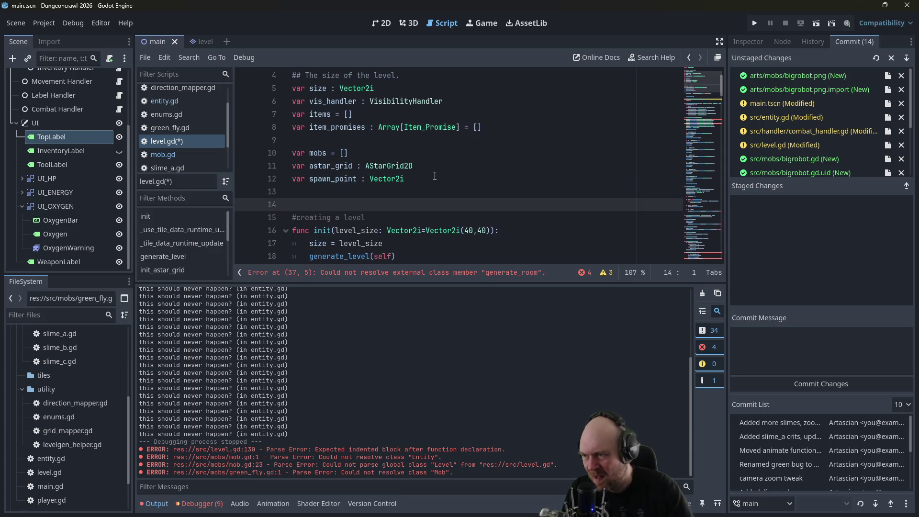
pyautogui.press('Up')
pyautogui.write('var')
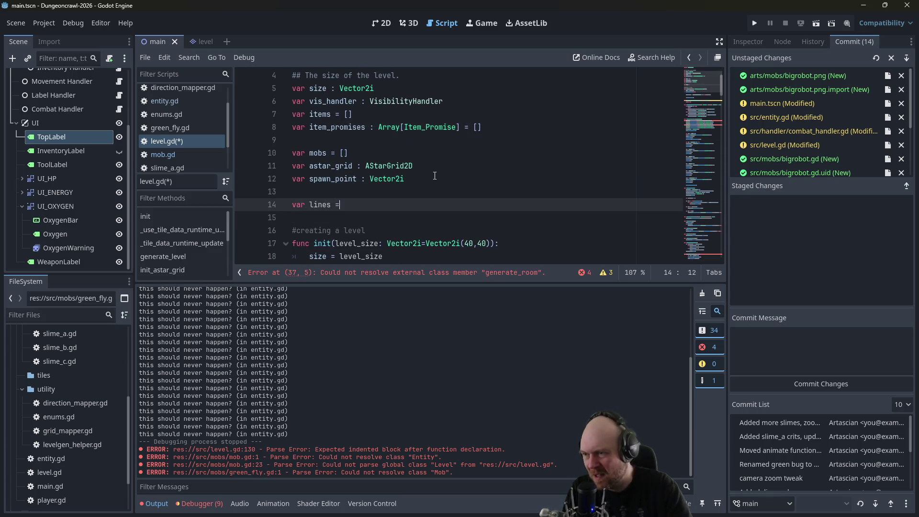
pyautogui.moveTo(722, 88)
pyautogui.mouseDown()
pyautogui.moveTo(705, 257)
pyautogui.moveTo(709, 247)
pyautogui.mouseUp()
pyautogui.click(438, 139)
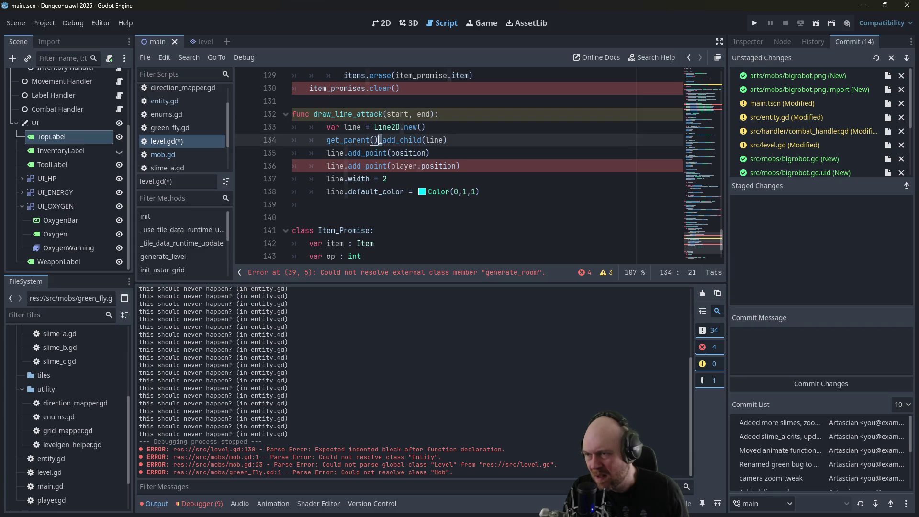
# - Make the level add the line directly and use start and end as its two points
pyautogui.moveTo(381, 139); pyautogui.dragTo(326, 140)
pyautogui.press('BackSpace')
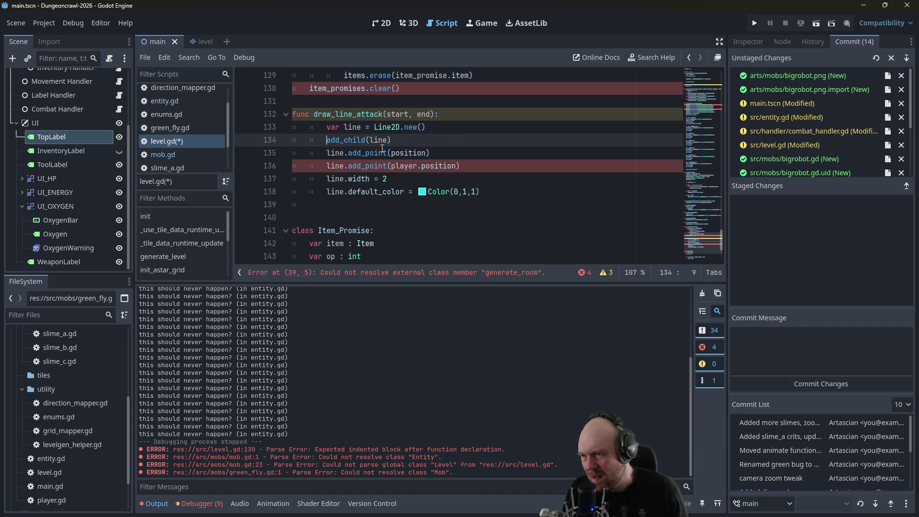
pyautogui.doubleClick(393, 153)
pyautogui.write('st')
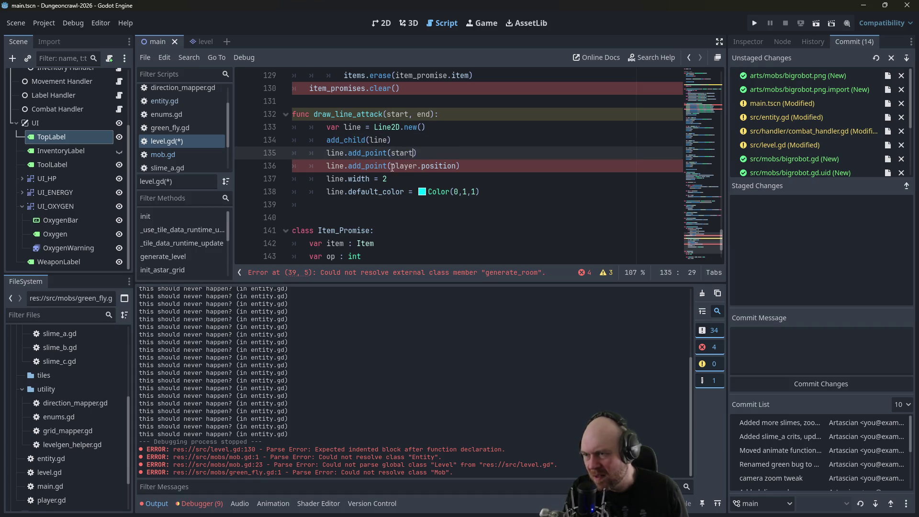
pyautogui.click(461, 141)
pyautogui.moveTo(394, 164); pyautogui.dragTo(458, 165)
pyautogui.write('end')
pyautogui.click(477, 158)
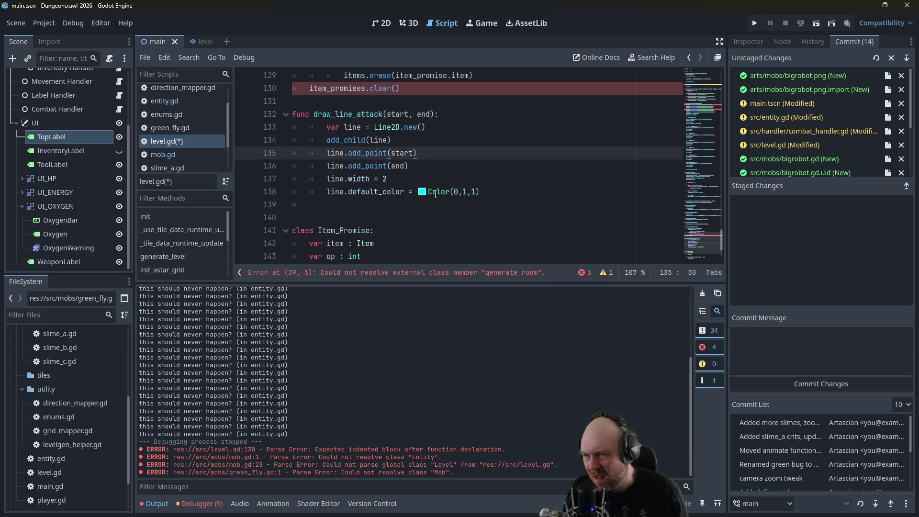
# - Append each new line to lines after setting its colour
pyautogui.click(505, 190)
pyautogui.press('Return')
pyautogui.write('lines.append(')
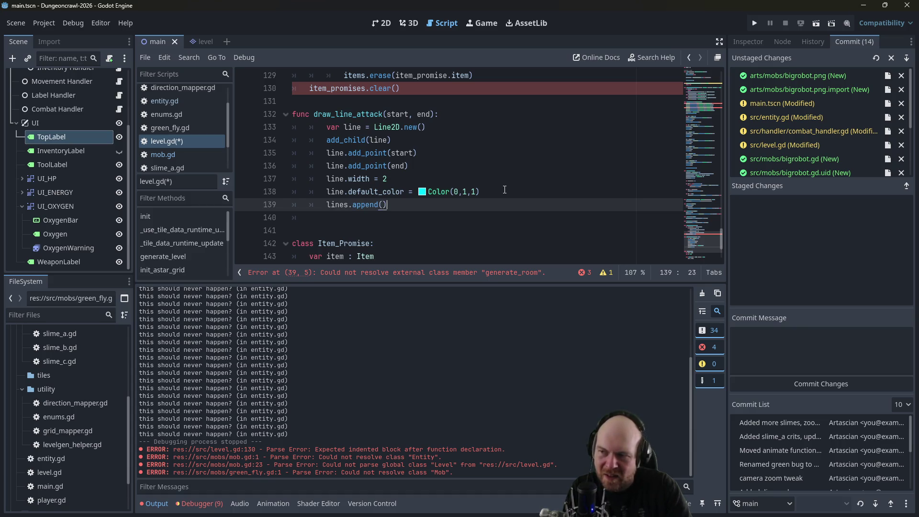
pyautogui.press('BackSpace')
pyautogui.write('li')
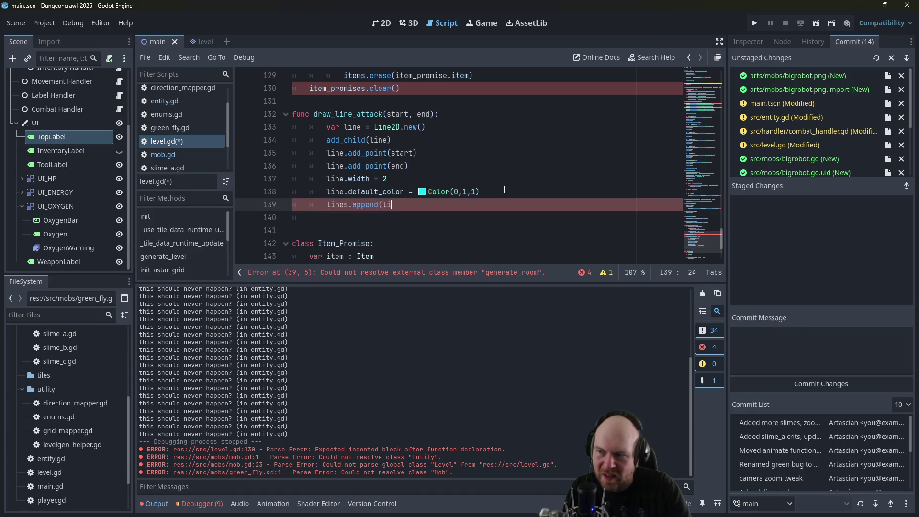
# - Write clear_line_attacks() looping over lines with queue_free(), and save level.gd
pyautogui.press('Return')
pyautogui.press('Return')
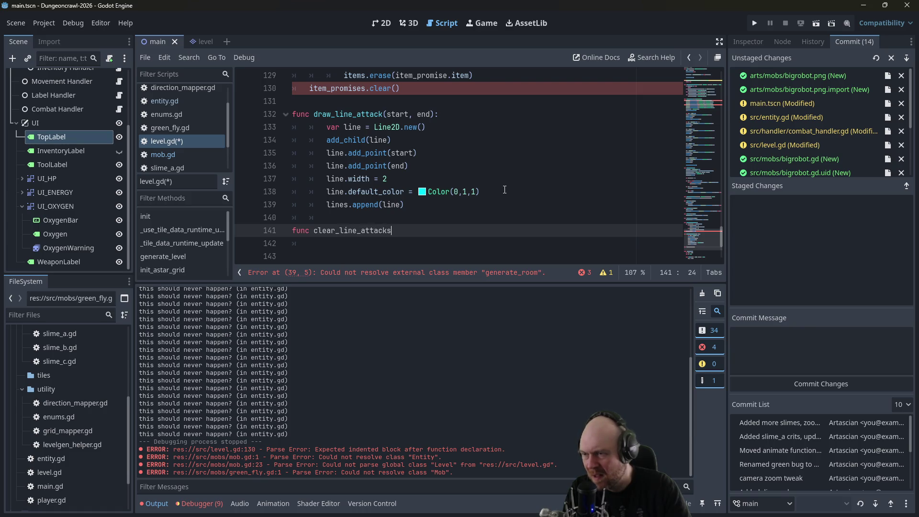
pyautogui.press('Return')
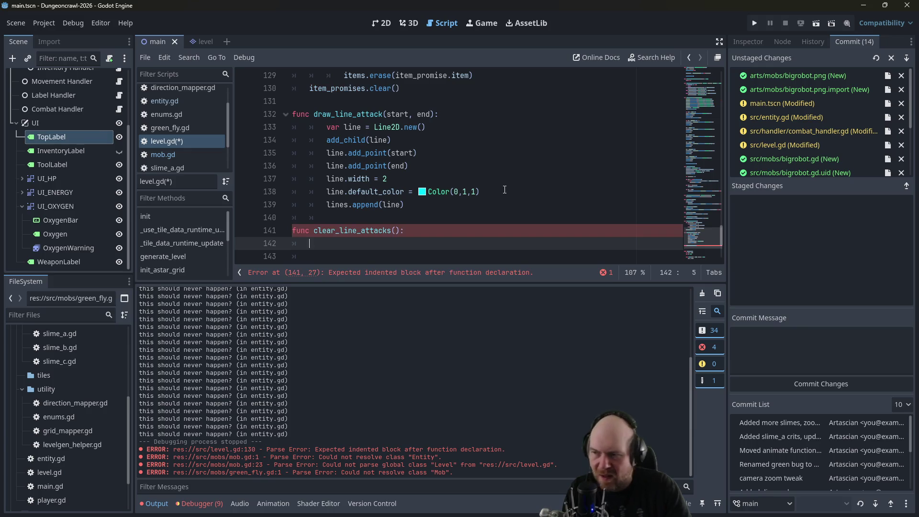
pyautogui.write('nes:')
pyautogui.press('Return')
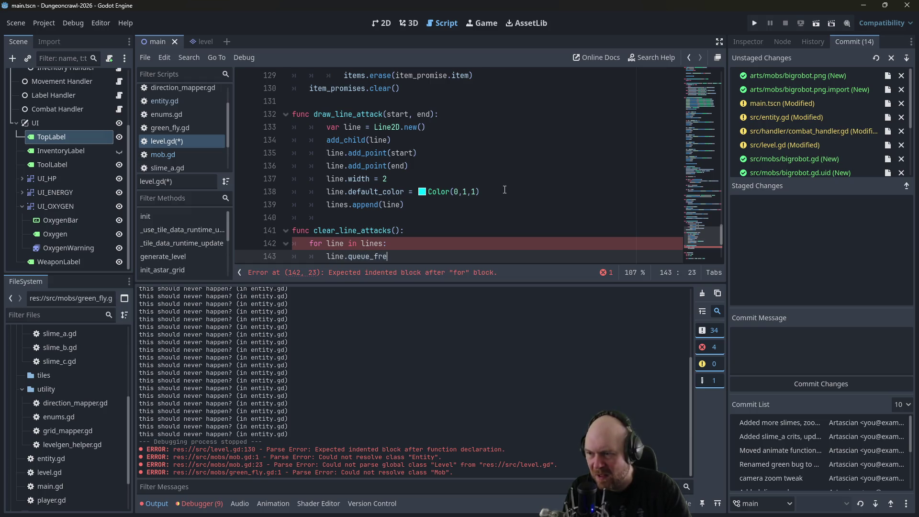
pyautogui.write('()')
pyautogui.hotkey('ctrl', 's')
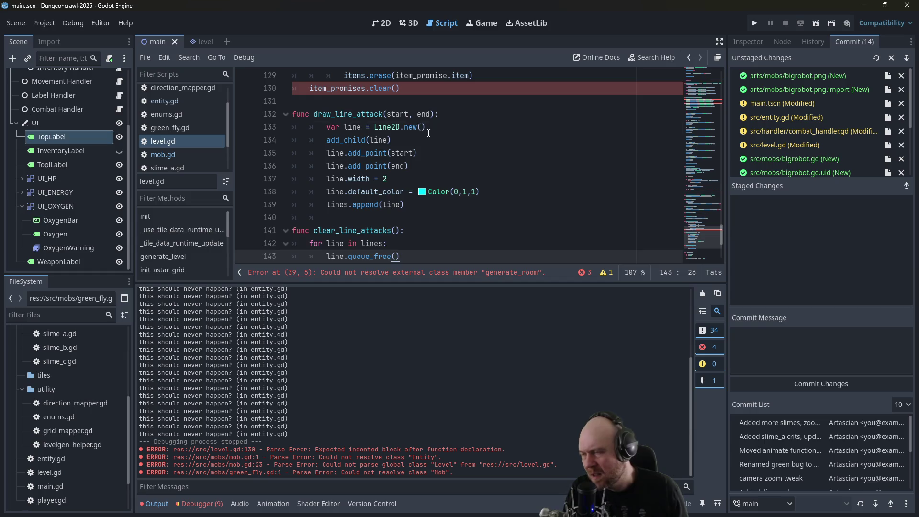
pyautogui.click(459, 127)
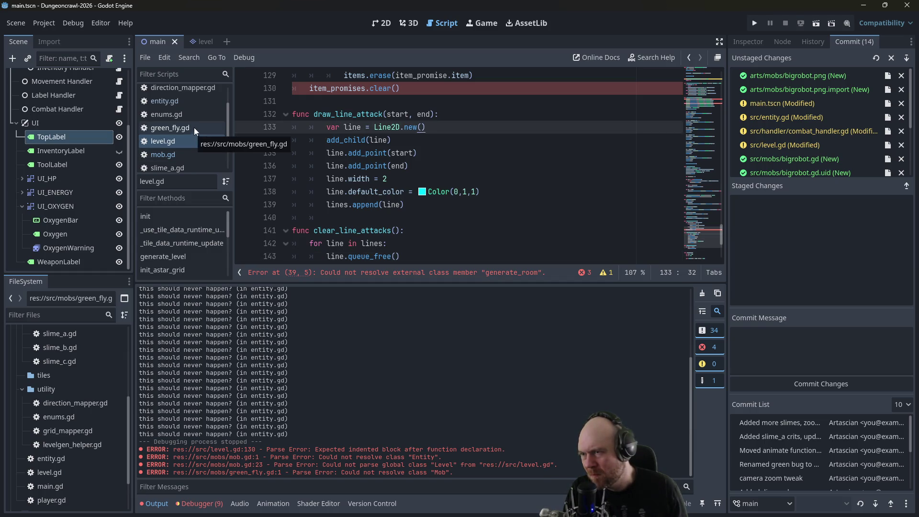
# - Open movement_handler.gd from the handler folder in the FileSystem dock
pyautogui.scroll(3, 189, 133)
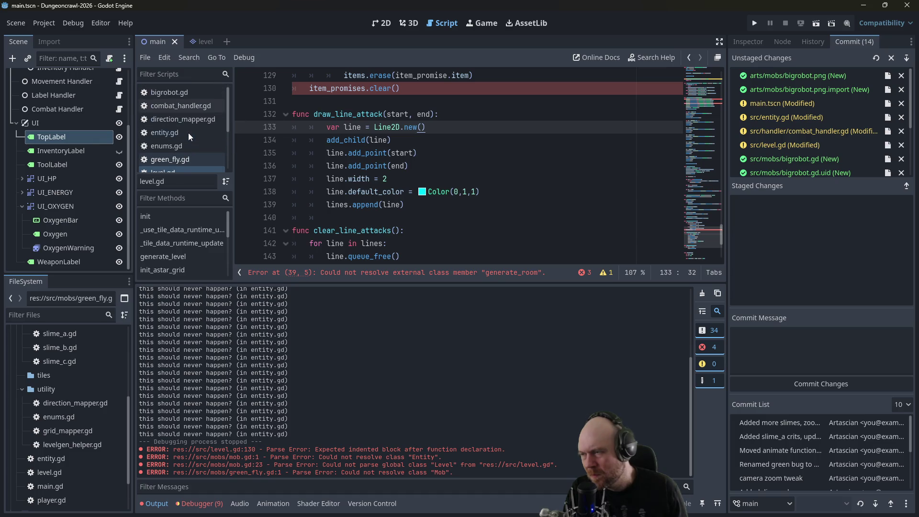
pyautogui.scroll(-4, 196, 153)
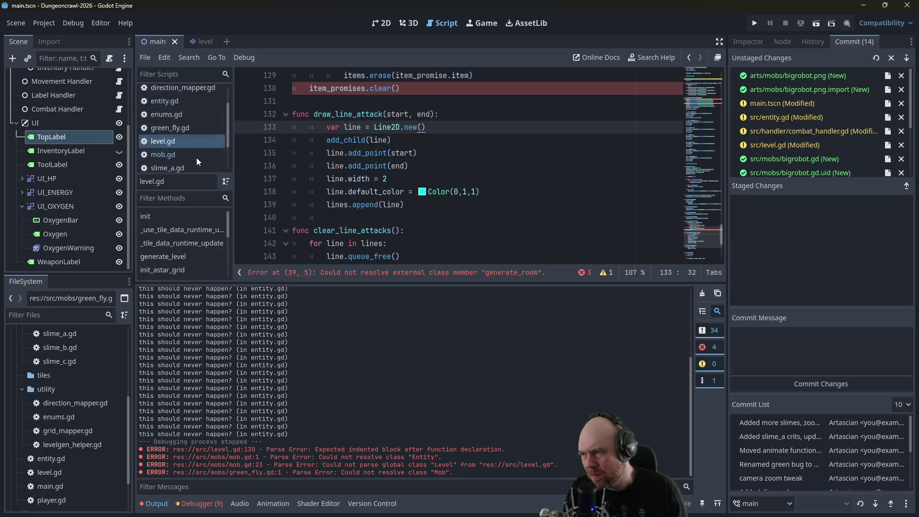
pyautogui.scroll(3, 197, 154)
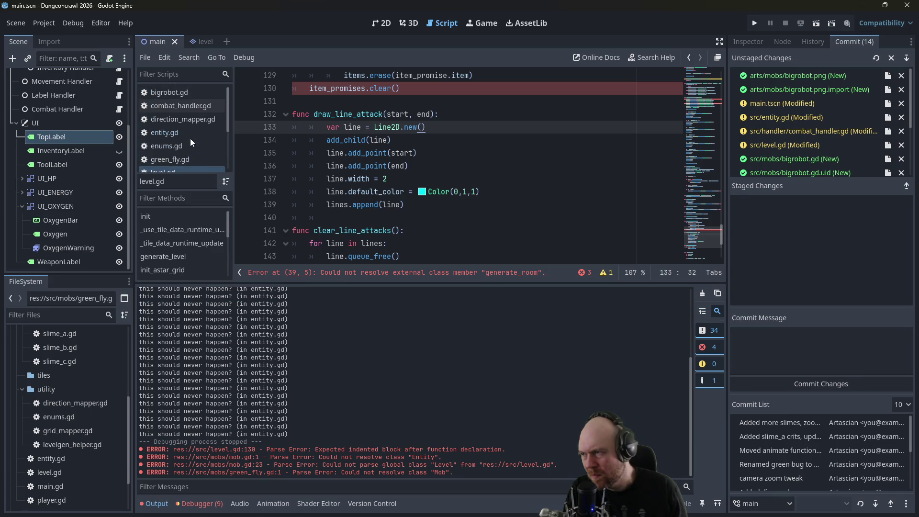
pyautogui.scroll(5, 58, 384)
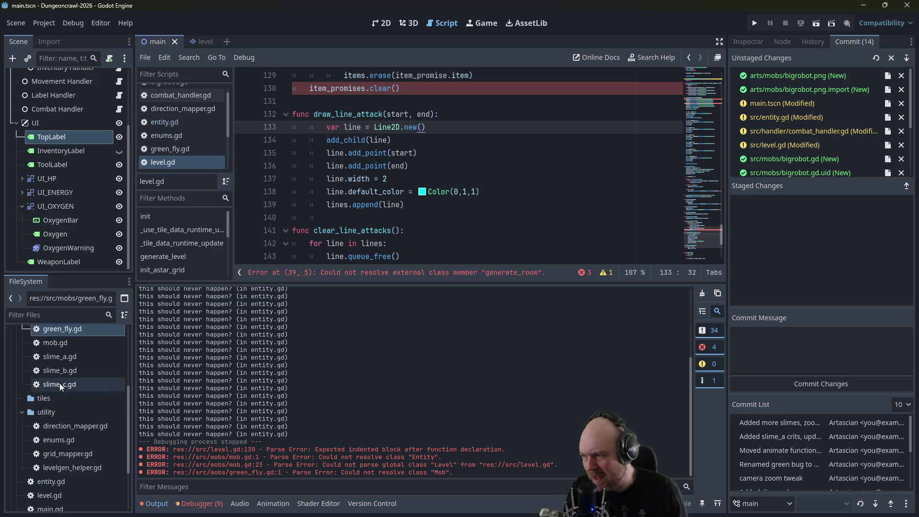
pyautogui.scroll(-6, 61, 380)
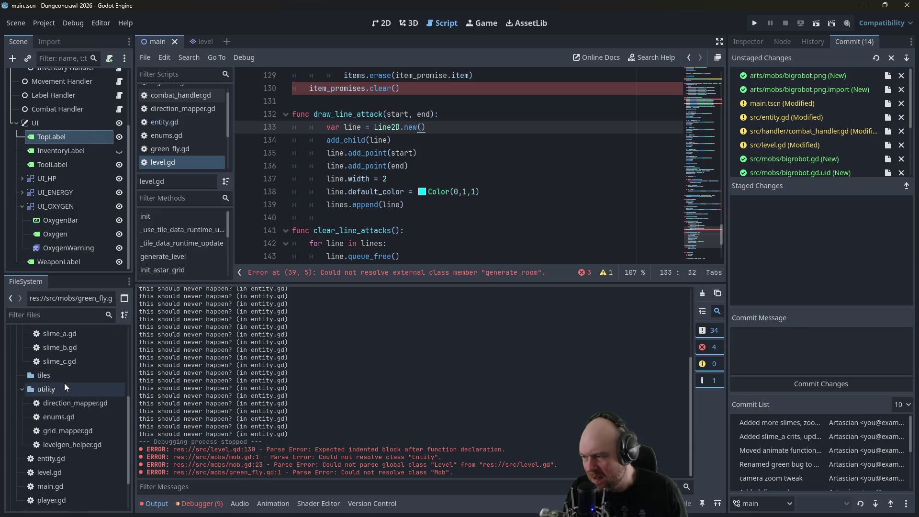
pyautogui.scroll(5, 67, 416)
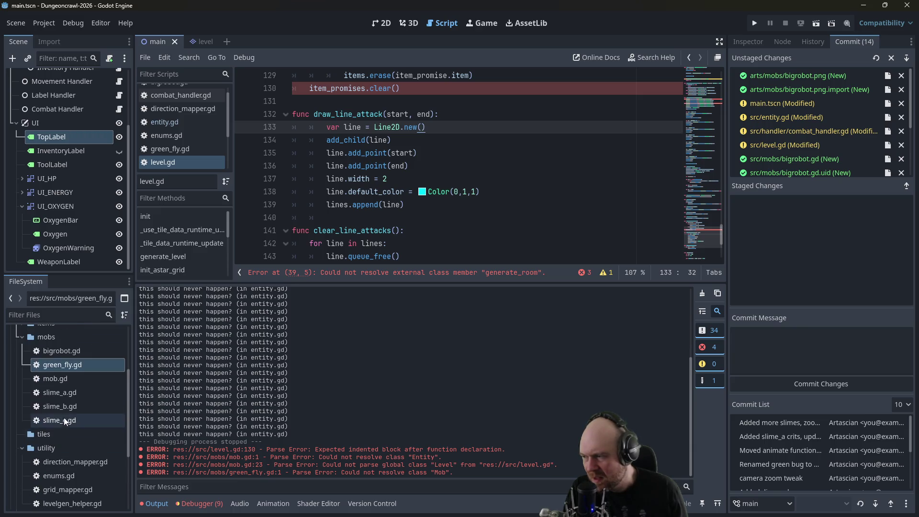
pyautogui.scroll(3, 36, 363)
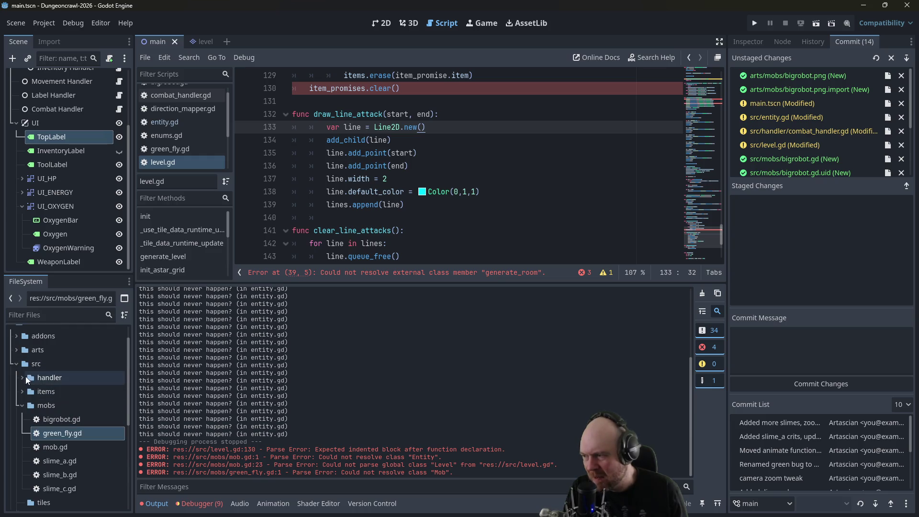
pyautogui.click(26, 378)
pyautogui.click(23, 377)
pyautogui.doubleClick(73, 421)
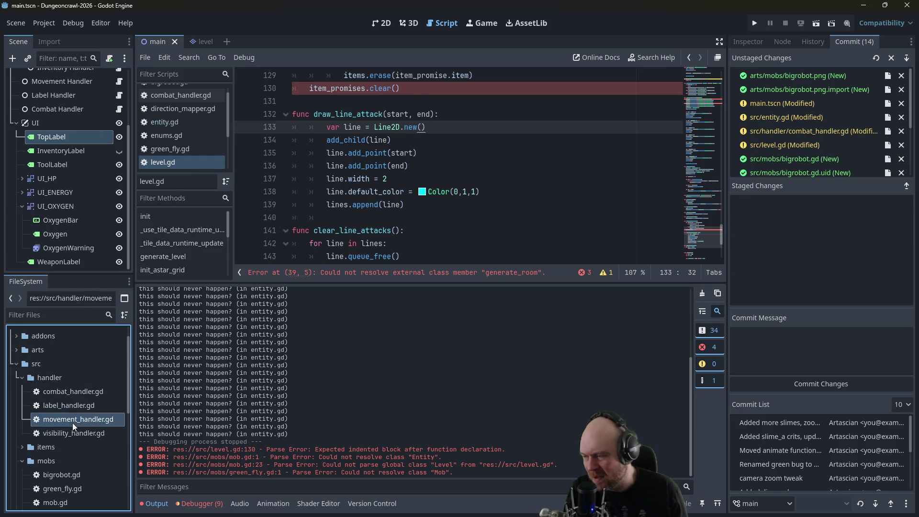
# - Add level.clear_line_attacks() right after the redraw_visibility line and save
pyautogui.scroll(-7, 468, 210)
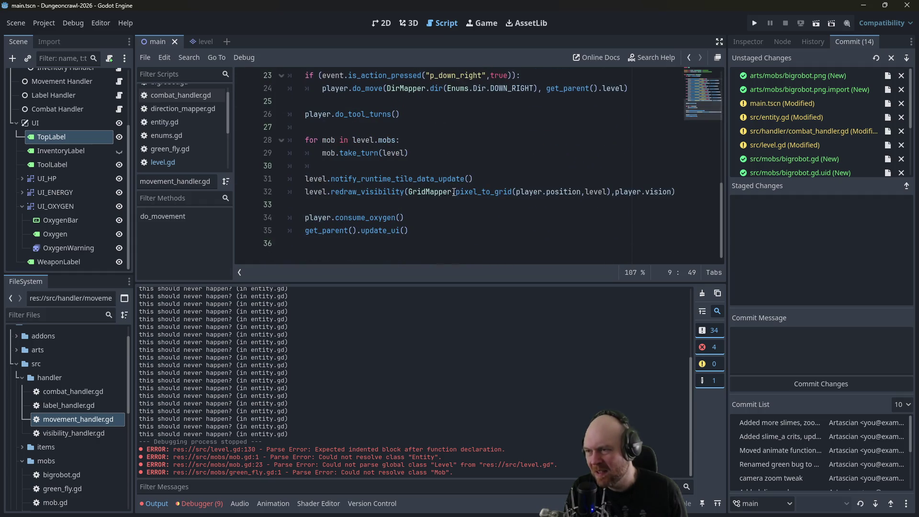
pyautogui.moveTo(445, 194)
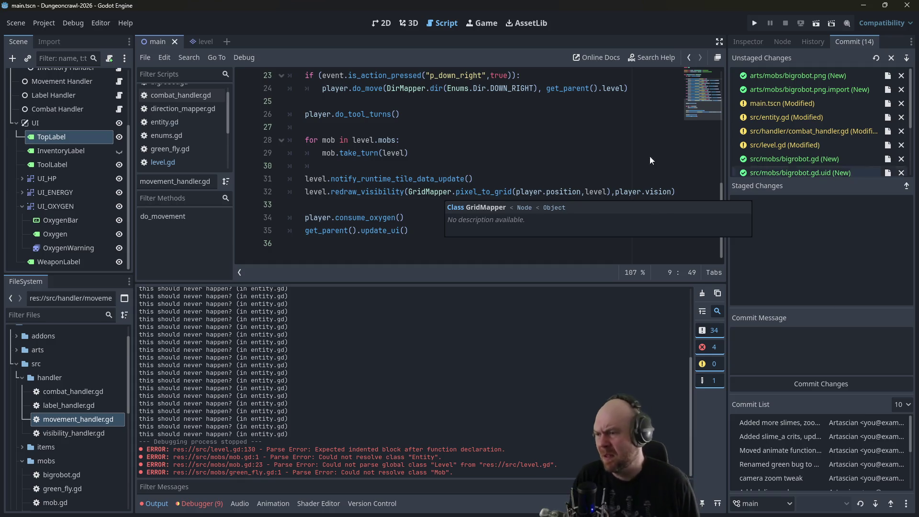
pyautogui.click(407, 205)
pyautogui.press('Return')
pyautogui.press('Up')
pyautogui.press('Tab')
pyautogui.write('level.')
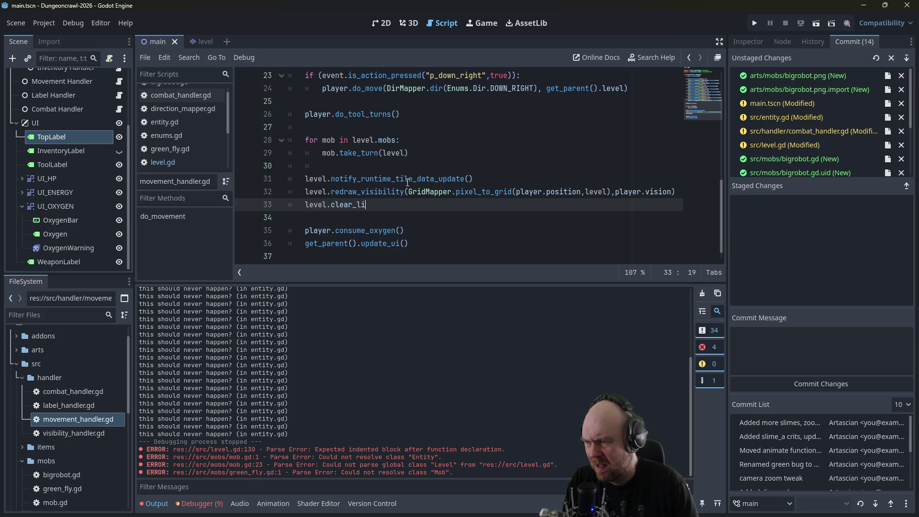
pyautogui.write('cks()')
pyautogui.hotkey('ctrl', 's')
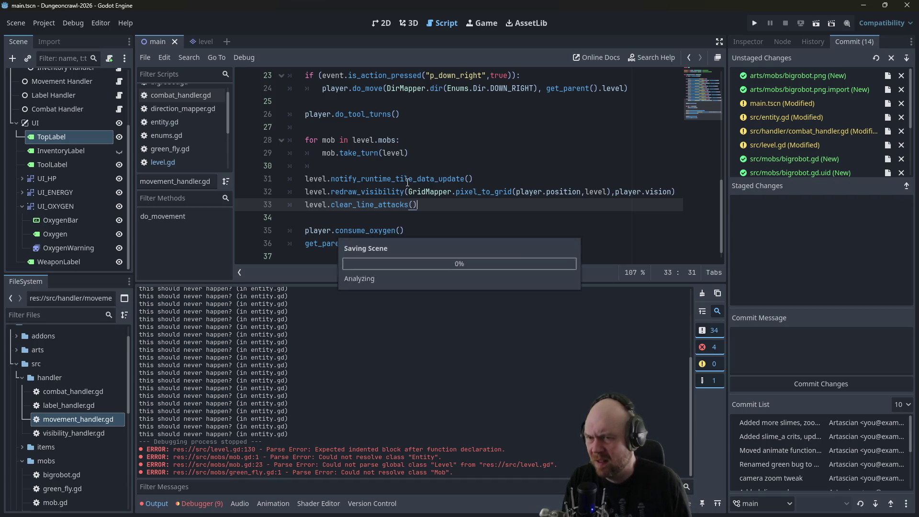
# - Launch the game, fight the Martian Largefly and grab the oxygen tank until the Big Robot attacks
pyautogui.click(757, 25)
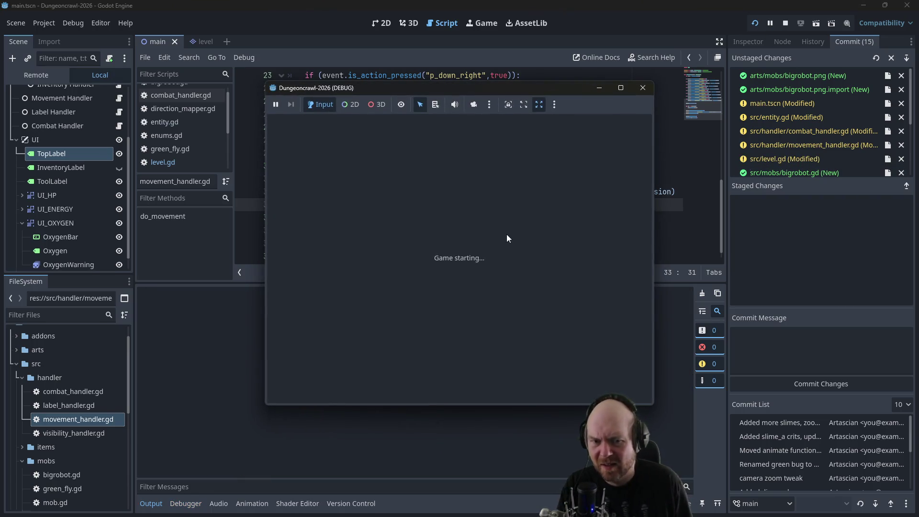
pyautogui.press('Down')
pyautogui.press('Right')
pyautogui.press('Right')
pyautogui.press('Right')
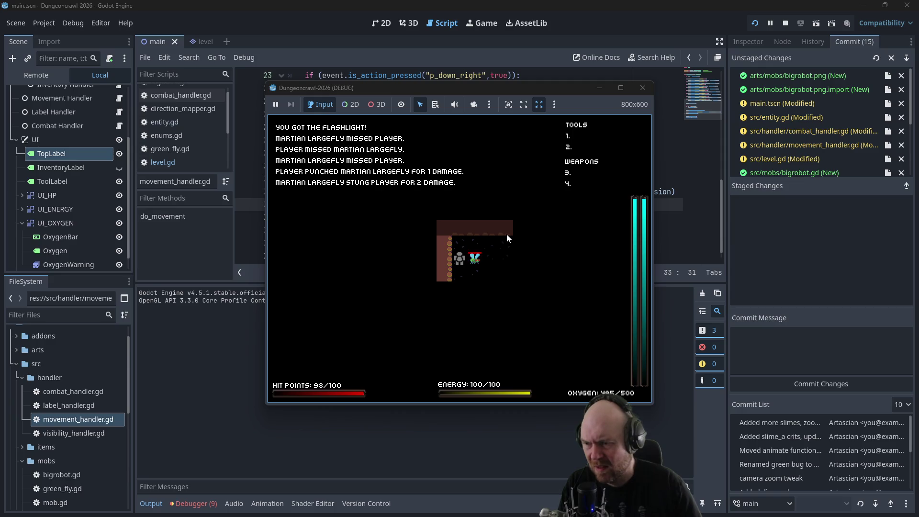
pyautogui.press('Right')
pyautogui.press('Up')
pyautogui.press('Up')
pyautogui.press('Up')
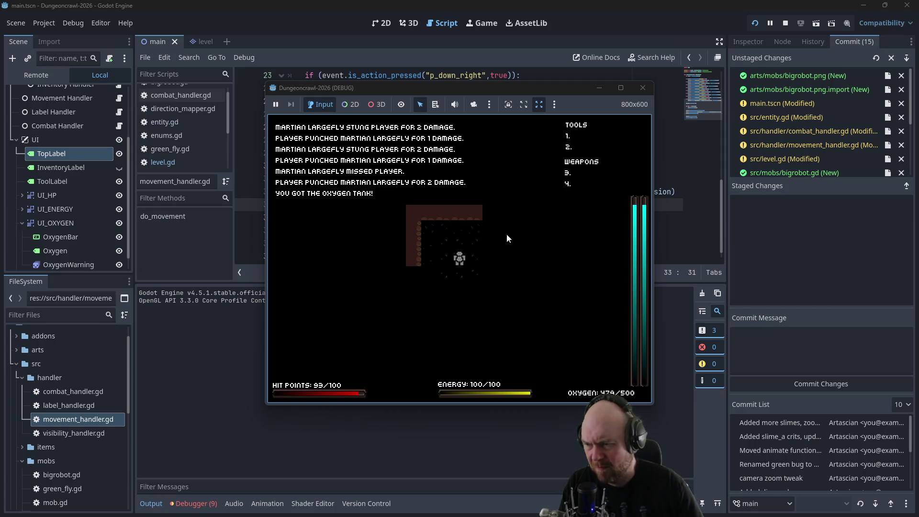
pyautogui.press('Down')
pyautogui.press('Down')
pyautogui.press('Down')
pyautogui.press('Right')
pyautogui.press('Right')
pyautogui.press('Right')
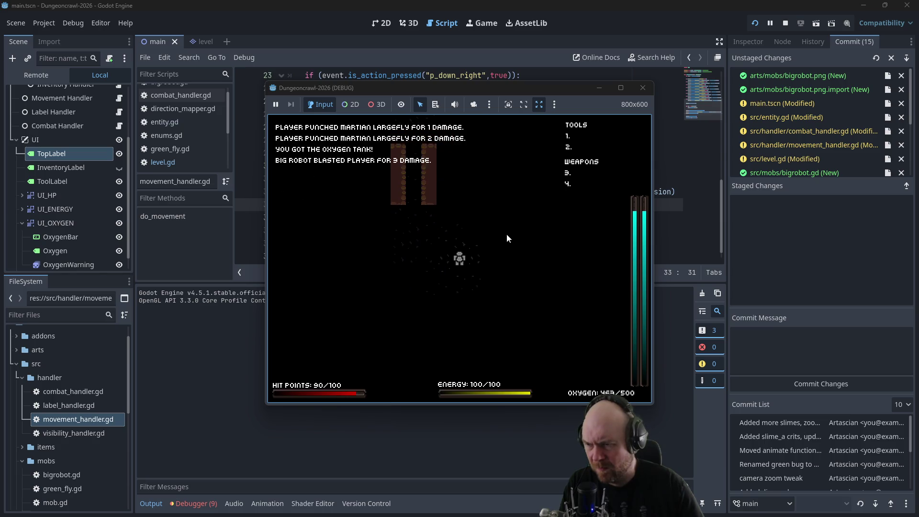
pyautogui.press('Right')
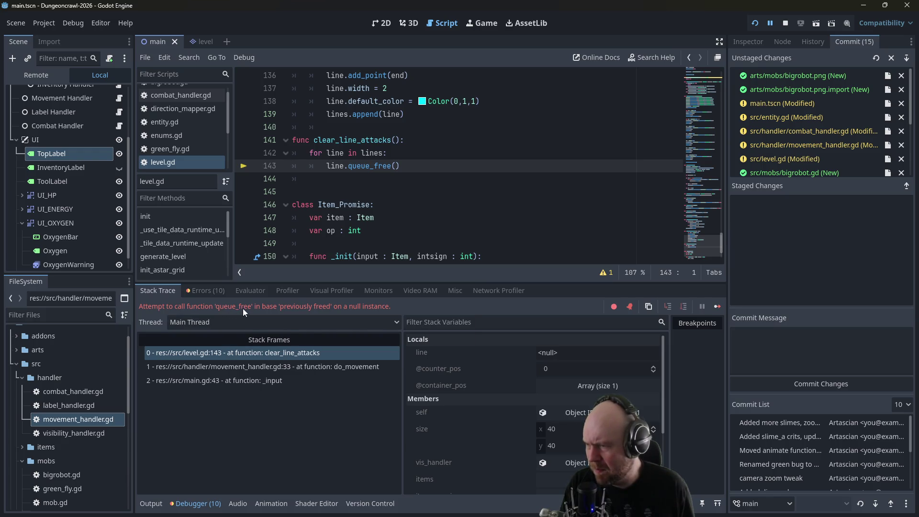
# - Inspect the freed-object error in movement_handler.gd and level.gd line 143, leaving queue_free unchanged
pyautogui.click(259, 364)
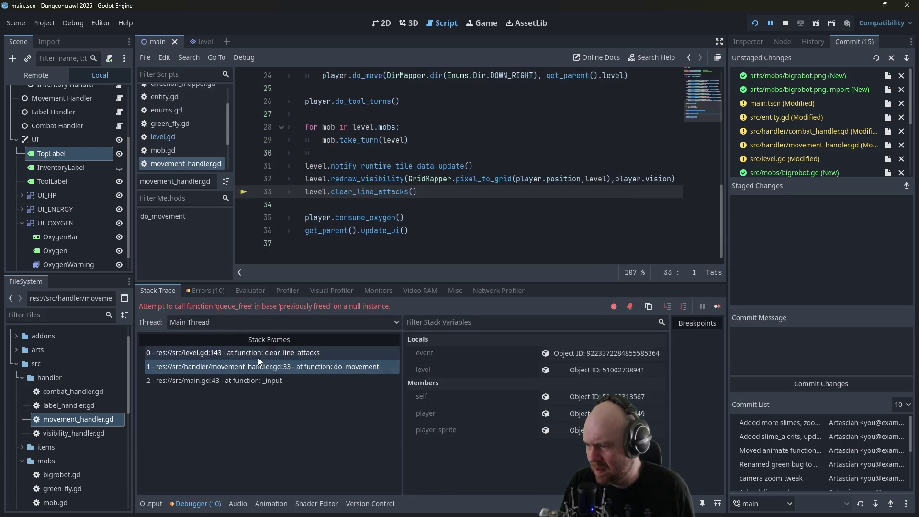
pyautogui.click(259, 354)
pyautogui.click(256, 365)
pyautogui.click(258, 352)
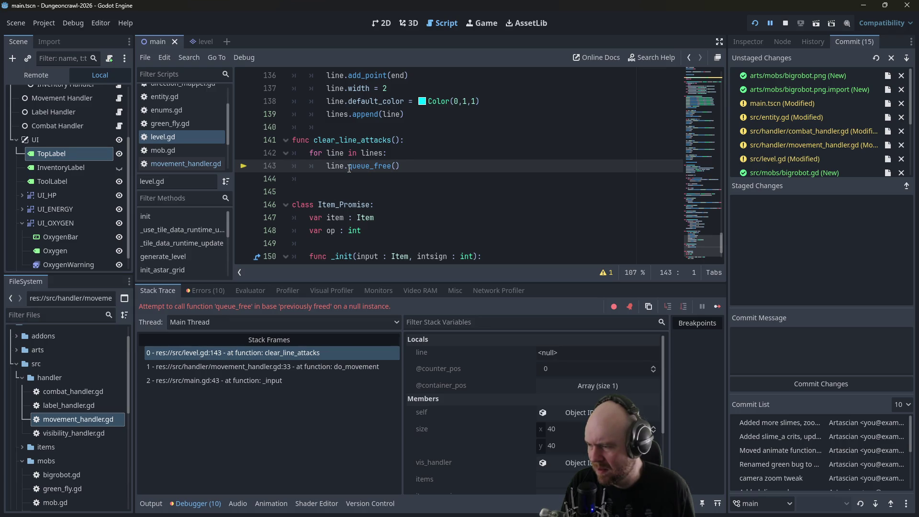
pyautogui.moveTo(349, 168); pyautogui.dragTo(382, 169)
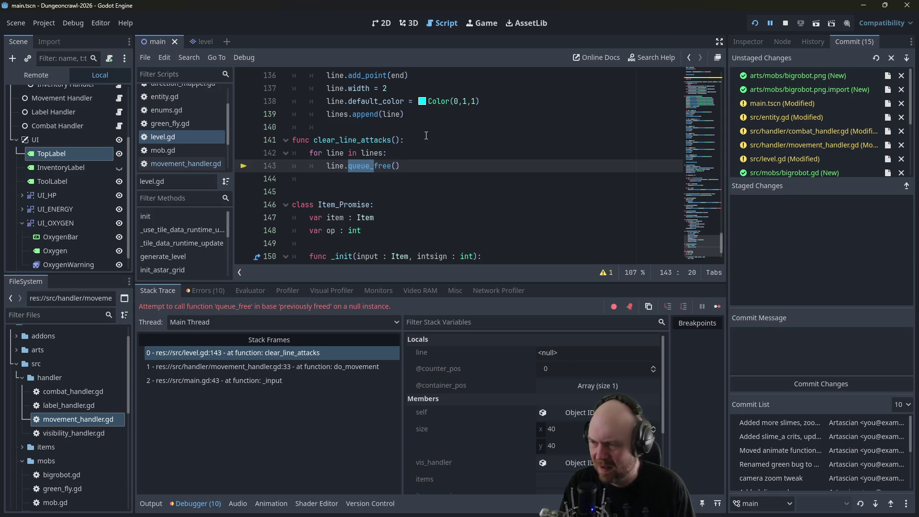
pyautogui.press('BackSpace')
pyautogui.hotkey('ctrl', 'z')
# - Insert lines.erase(line) above line.queue_free() in clear_line_attacks and relaunch the game
pyautogui.press('Up')
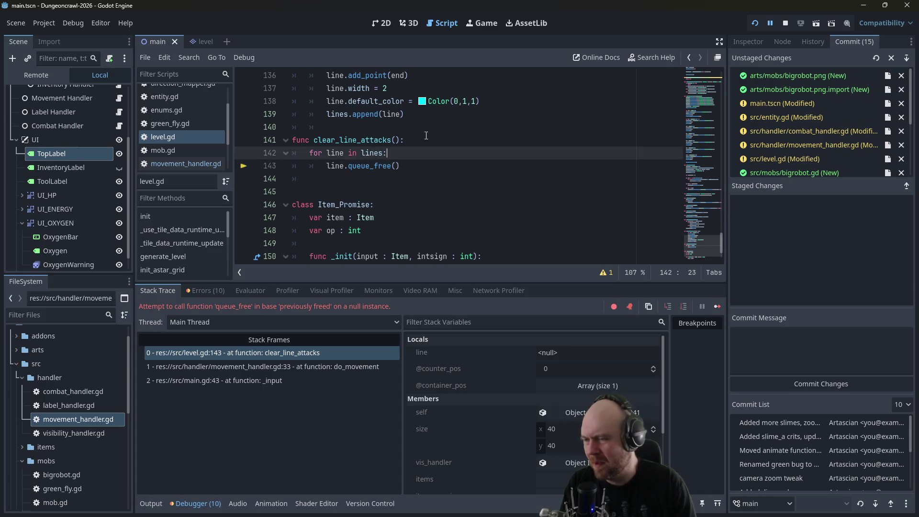
pyautogui.press('Return')
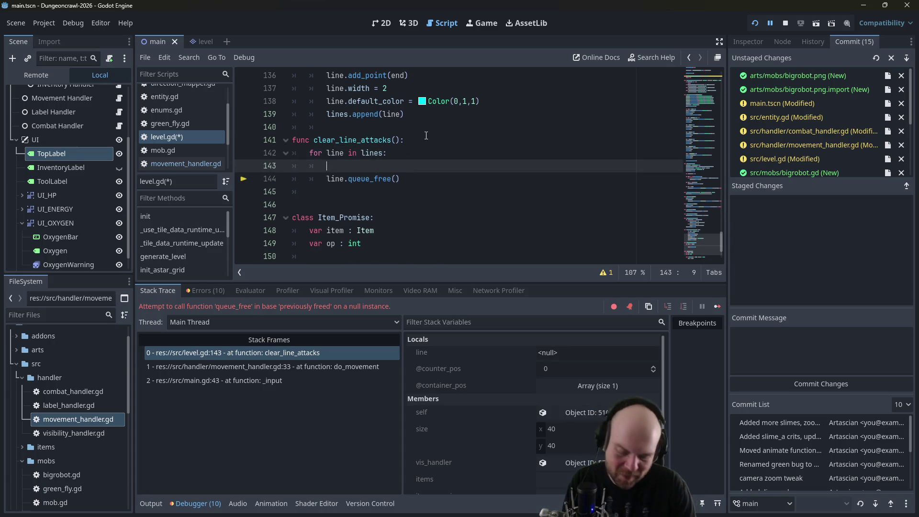
pyautogui.write('lines.era')
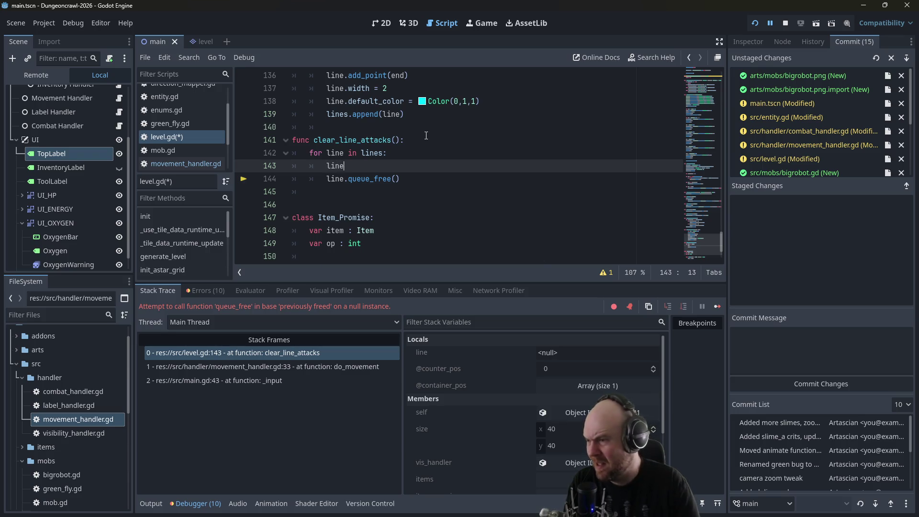
pyautogui.press('Return')
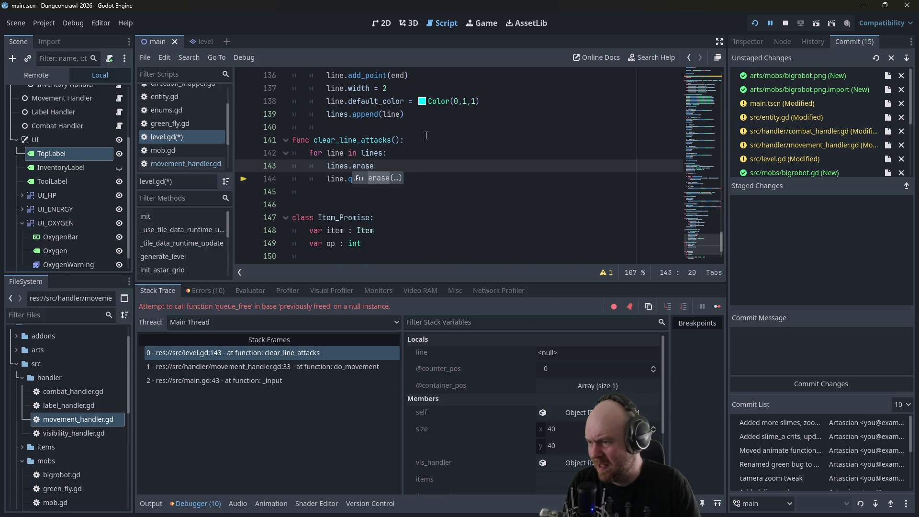
pyautogui.write('line')
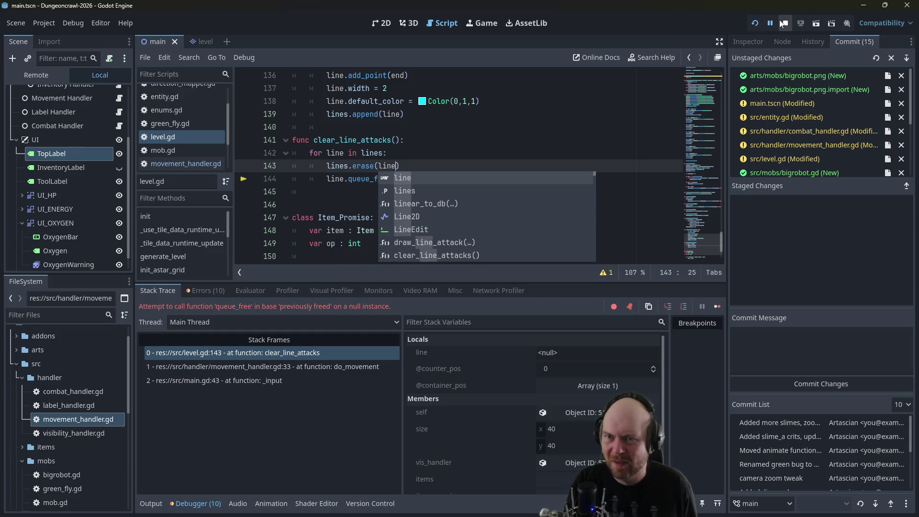
pyautogui.click(756, 20)
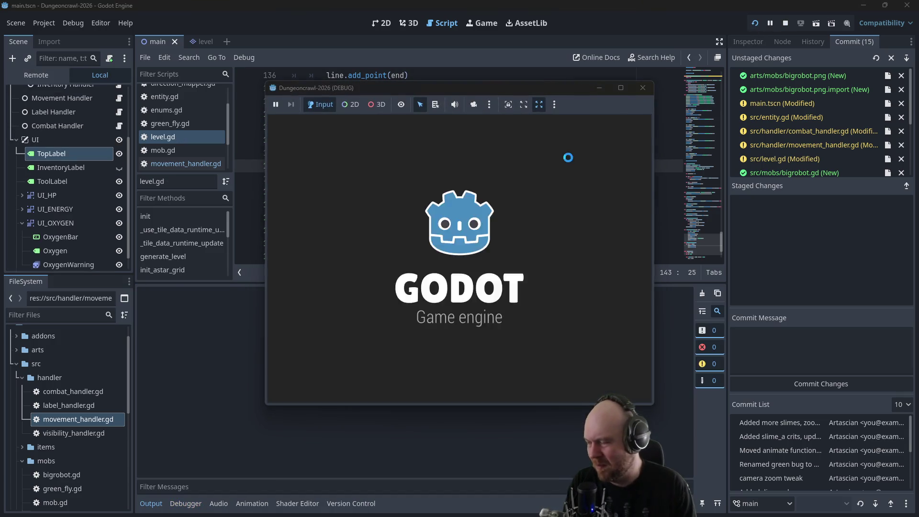
# - Fight past the martian, switch on the flashlight from the inventory, and head toward the slimes
pyautogui.press('Right')
pyautogui.press('Right')
pyautogui.press('Right')
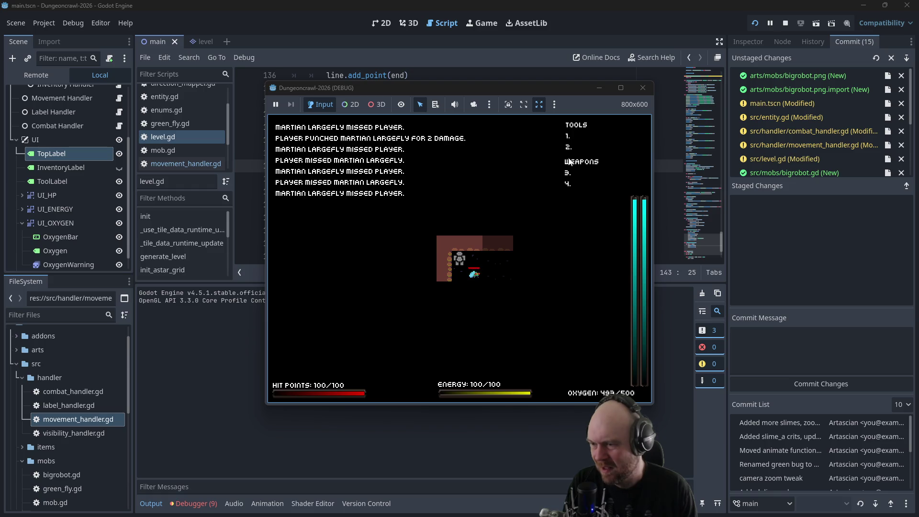
pyautogui.press('Right')
pyautogui.press('Right')
pyautogui.press('Right')
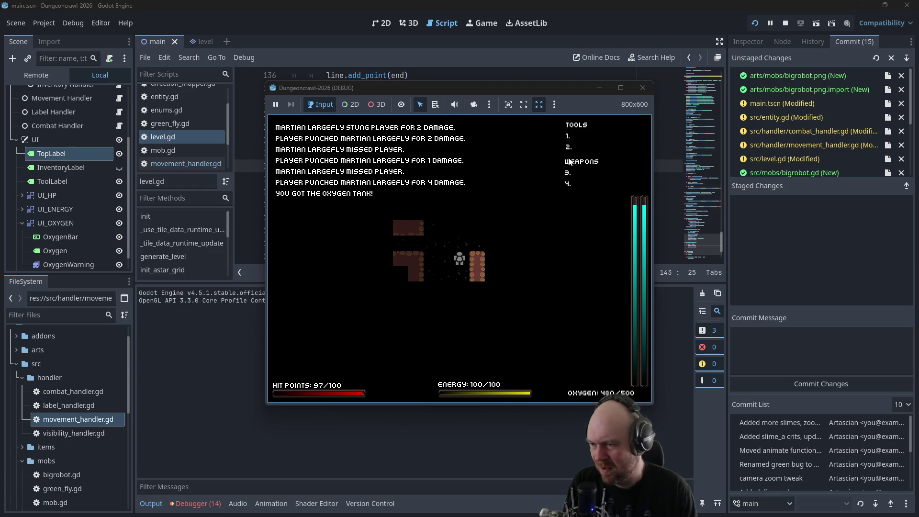
pyautogui.press('Down')
pyautogui.press('i')
pyautogui.press('1')
pyautogui.press('Down')
pyautogui.press('Down')
pyautogui.press('Down')
pyautogui.press('Down')
pyautogui.press('Down')
pyautogui.press('Down')
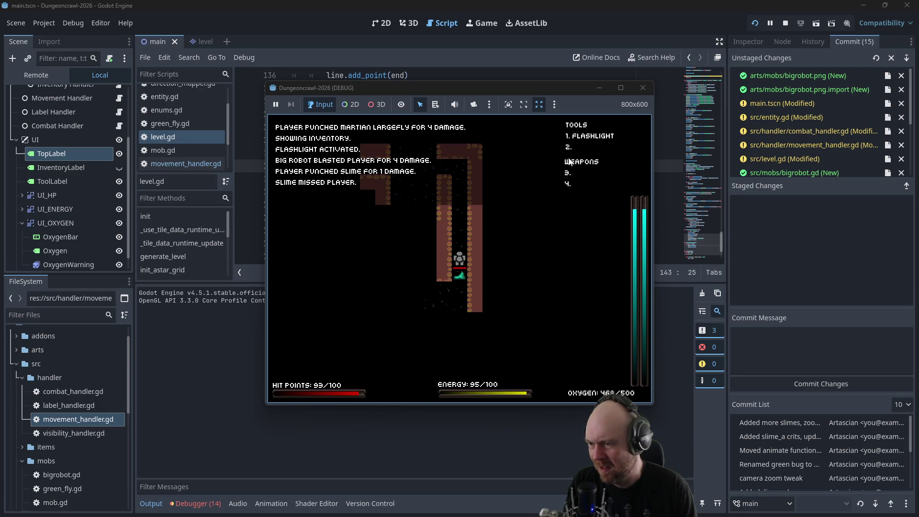
pyautogui.press('Left')
pyautogui.press('Left')
pyautogui.press('Up')
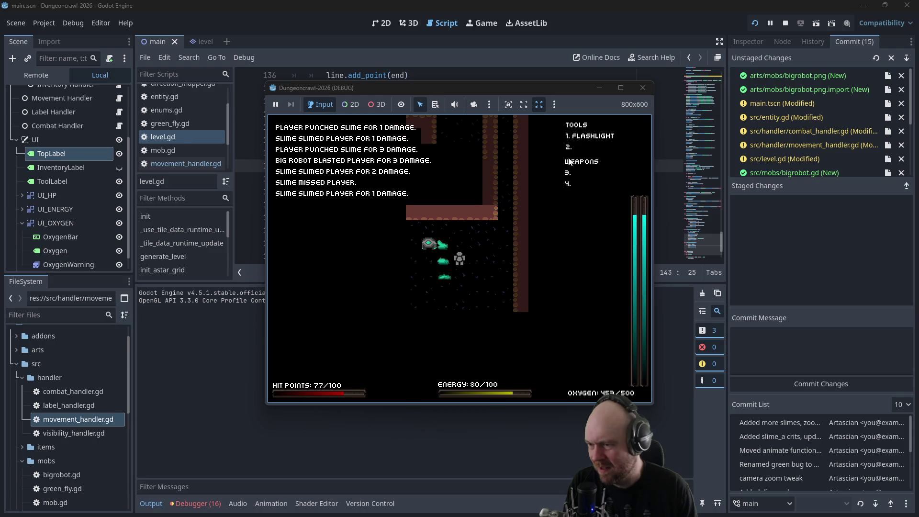
pyautogui.press('Right')
pyautogui.press('Up')
pyautogui.press('Right')
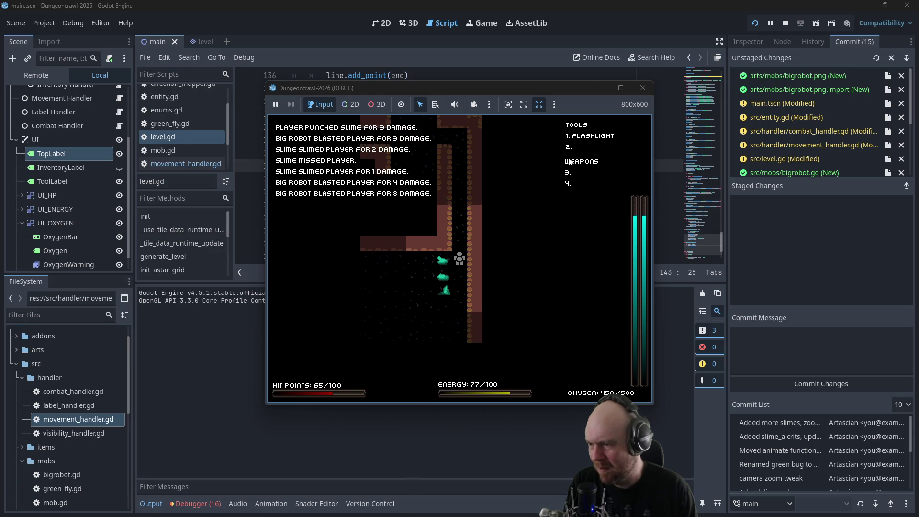
# - Fight the slimes and big robot until hit points fall to 8/100, then stop the game
pyautogui.press('Left')
pyautogui.press('Up')
pyautogui.press('Down')
pyautogui.press('Down')
pyautogui.press('Down')
pyautogui.press('Down')
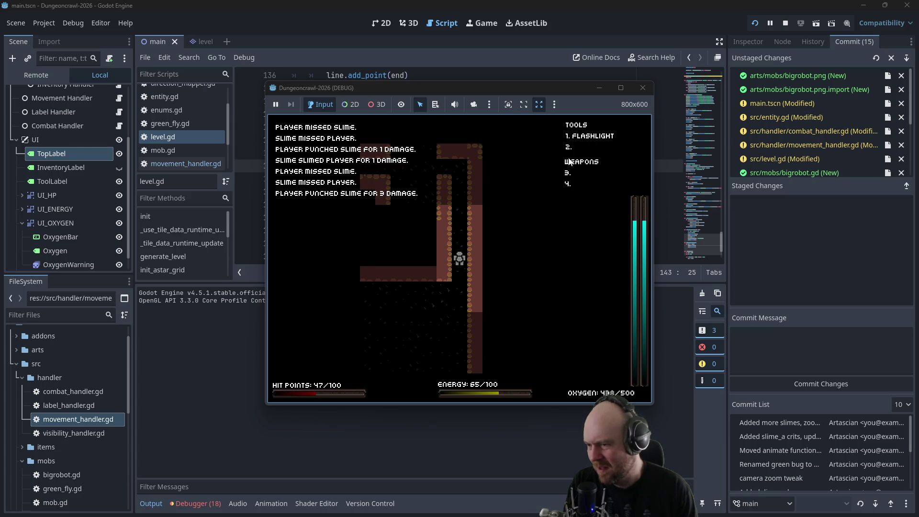
pyautogui.press('Down')
pyautogui.press('Down')
pyautogui.press('Down')
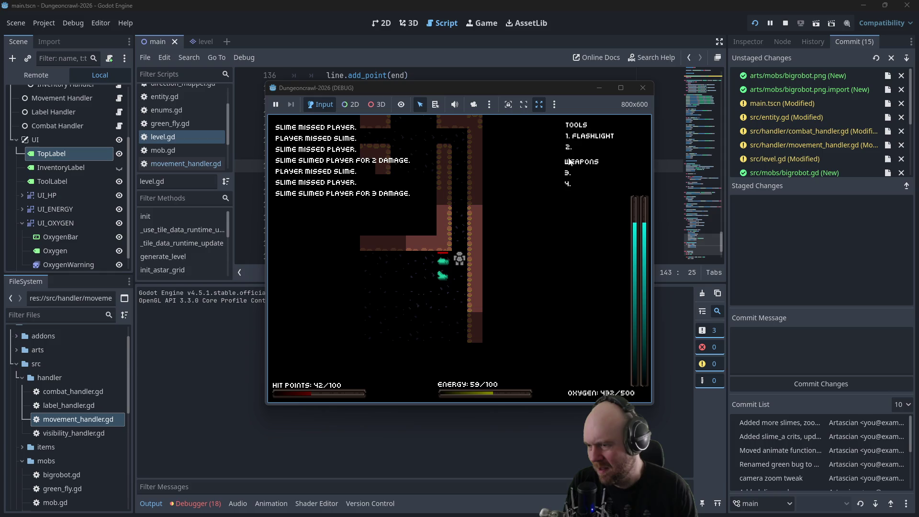
pyautogui.press('Up')
pyautogui.press('Up')
pyautogui.press('Up')
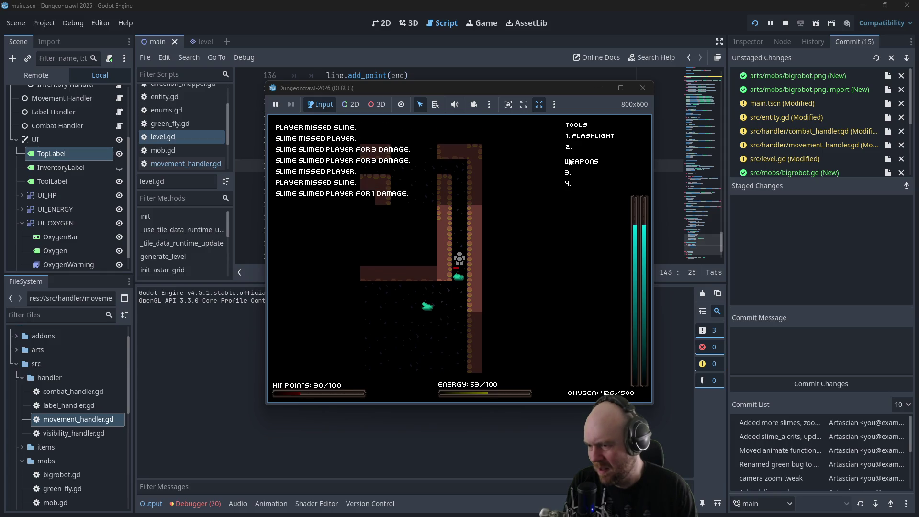
pyautogui.press('Down')
pyautogui.press('Down')
pyautogui.press('Down')
pyautogui.press('Left')
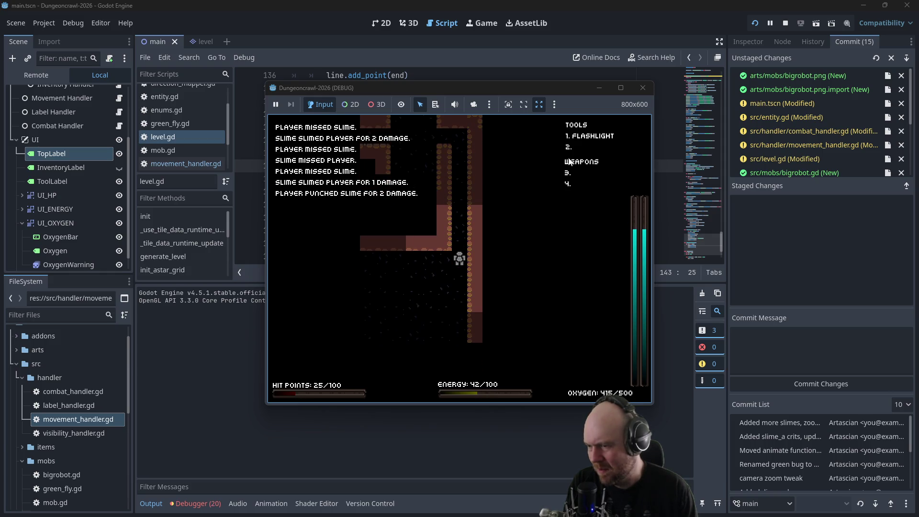
pyautogui.press('Down')
pyautogui.press('Down')
pyautogui.press('Down')
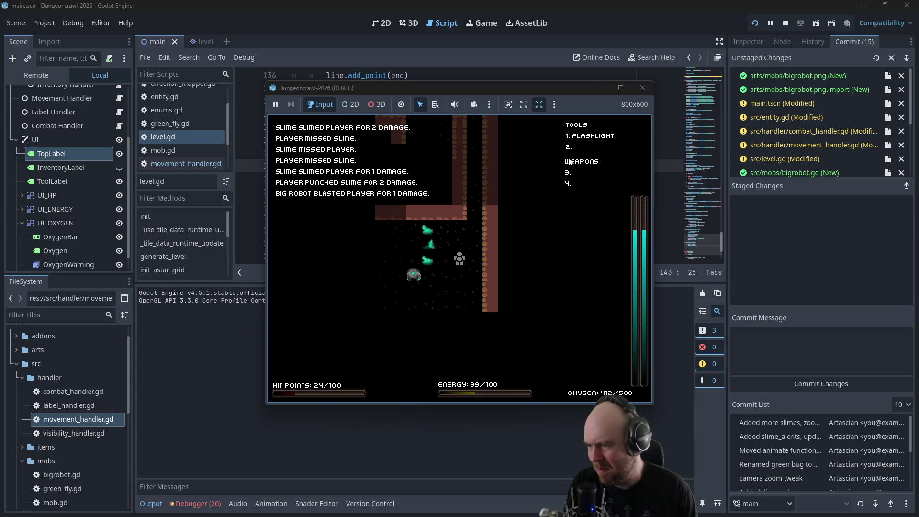
pyautogui.press('Down')
pyautogui.press('Down')
pyautogui.press('Left')
pyautogui.press('Left')
pyautogui.press('Left')
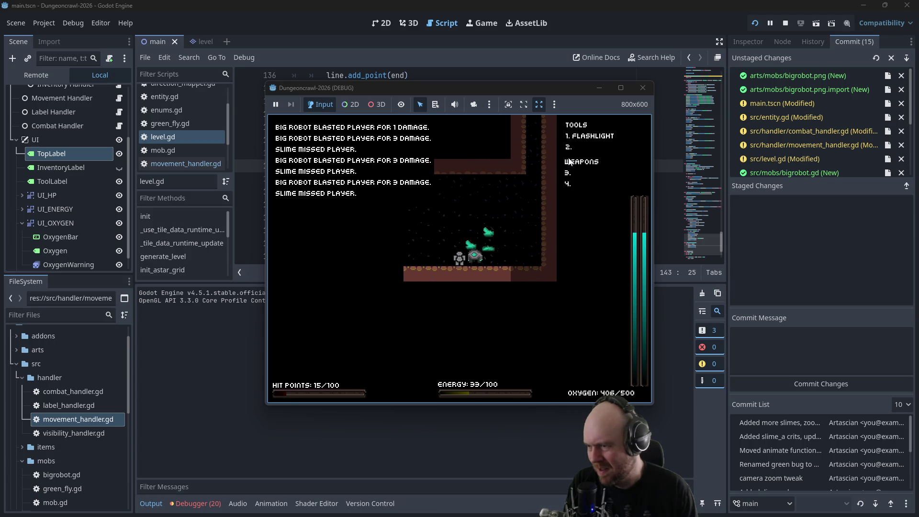
pyautogui.press('Down')
pyautogui.press('Down')
pyautogui.press('Left')
pyautogui.press('Left')
pyautogui.press('Left')
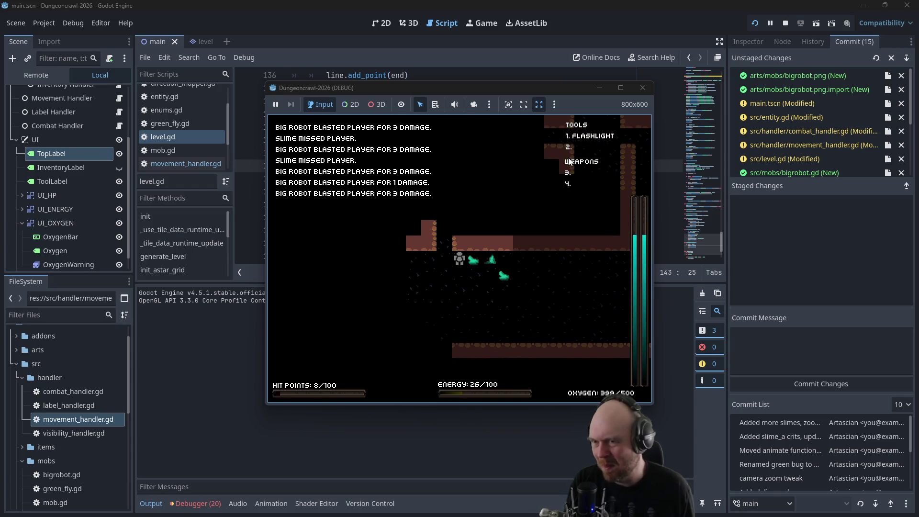
pyautogui.click(643, 87)
pyautogui.click(489, 112)
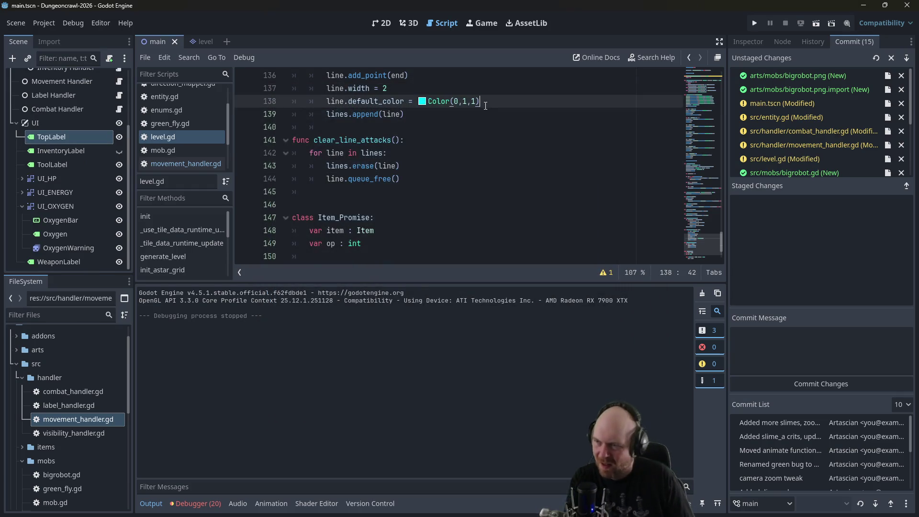
pyautogui.scroll(1, 490, 111)
pyautogui.click(467, 136)
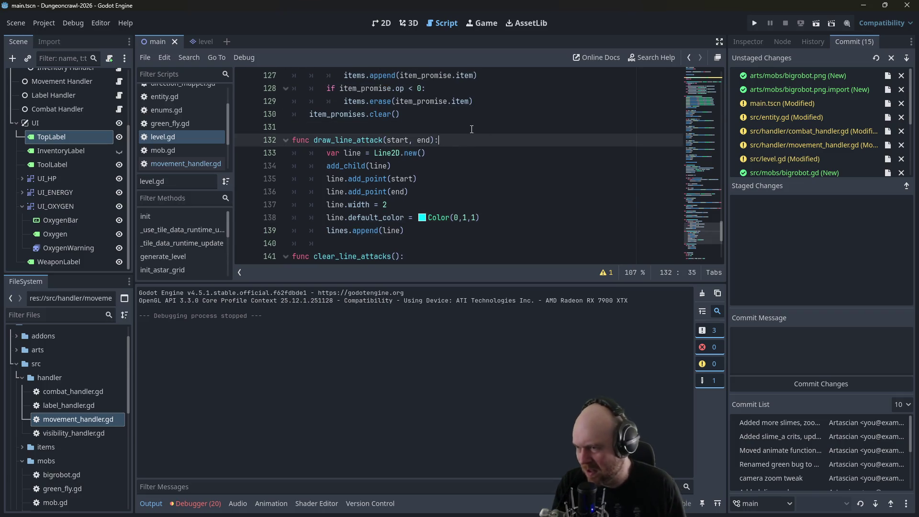
pyautogui.press('Return')
pyautogui.write('print')
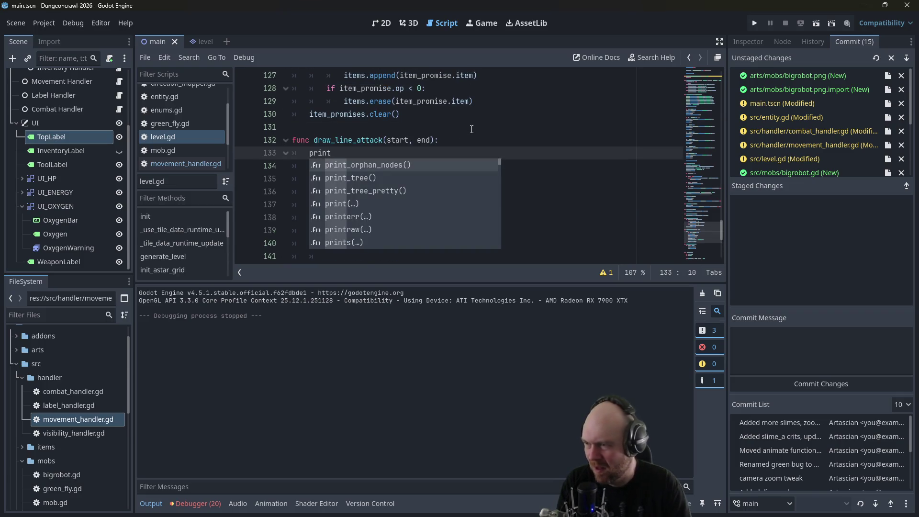
pyautogui.click(470, 127)
pyautogui.moveTo(413, 246)
pyautogui.mouseDown()
pyautogui.moveTo(268, 181)
pyautogui.moveTo(265, 169)
pyautogui.mouseUp()
pyautogui.hotkey('shift', 'Tab')
pyautogui.click(330, 153)
pyautogui.doubleClick(325, 152)
pyautogui.press('BackSpace')
pyautogui.press('BackSpace')
pyautogui.press('BackSpace')
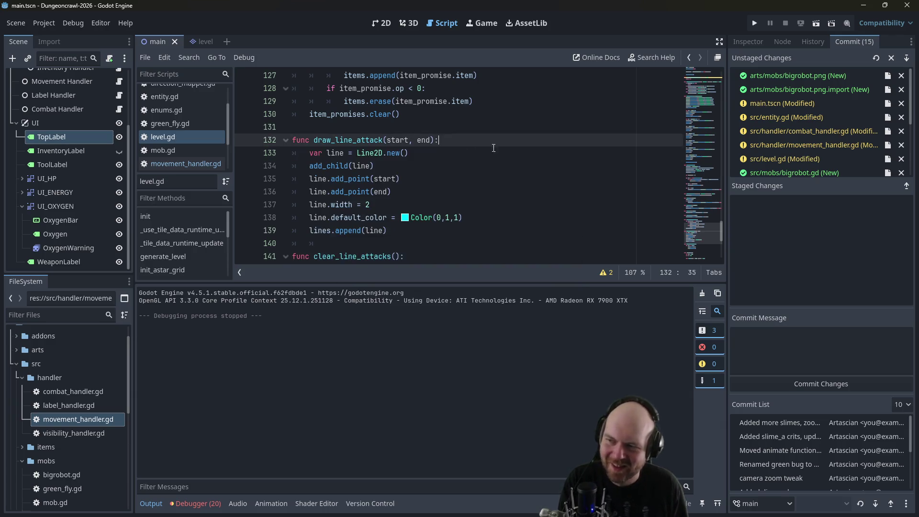
pyautogui.scroll(-1, 485, 146)
pyautogui.click(486, 146)
# - Restart the game, fight the martian, grab the oxygen tank and activate the flashlight
pyautogui.click(753, 24)
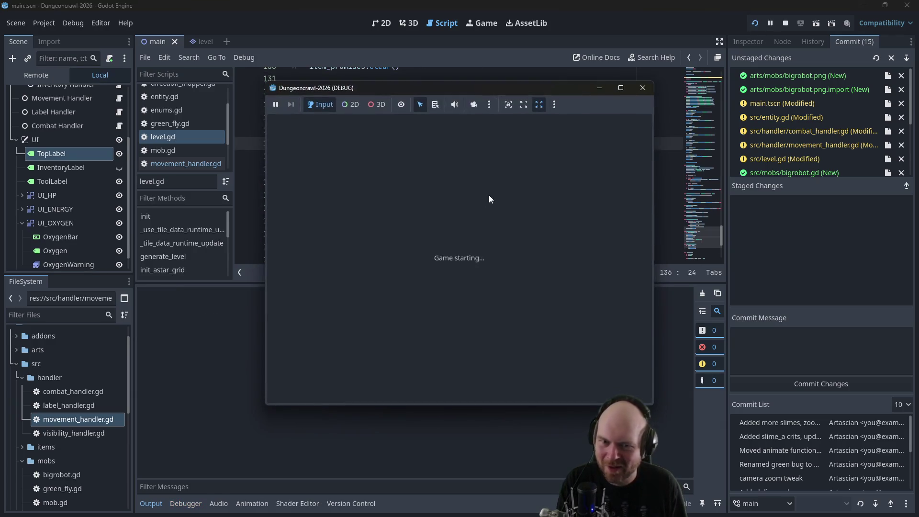
pyautogui.press('Left')
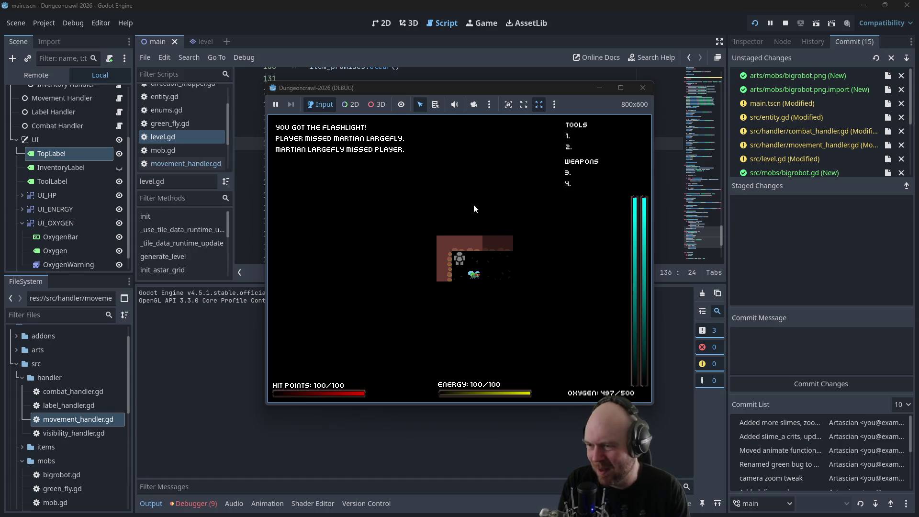
pyautogui.press('KP_3')
pyautogui.press('KP_3')
pyautogui.press('KP_3')
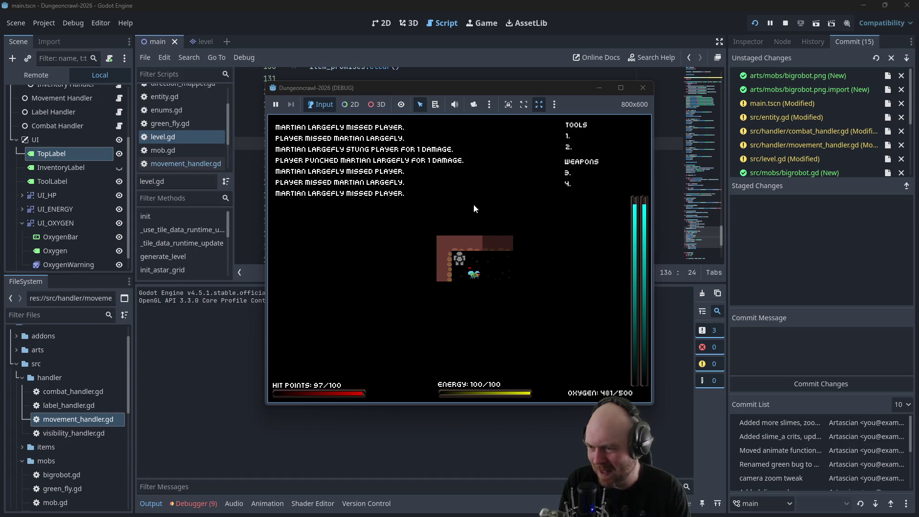
pyautogui.press('i')
pyautogui.press('1')
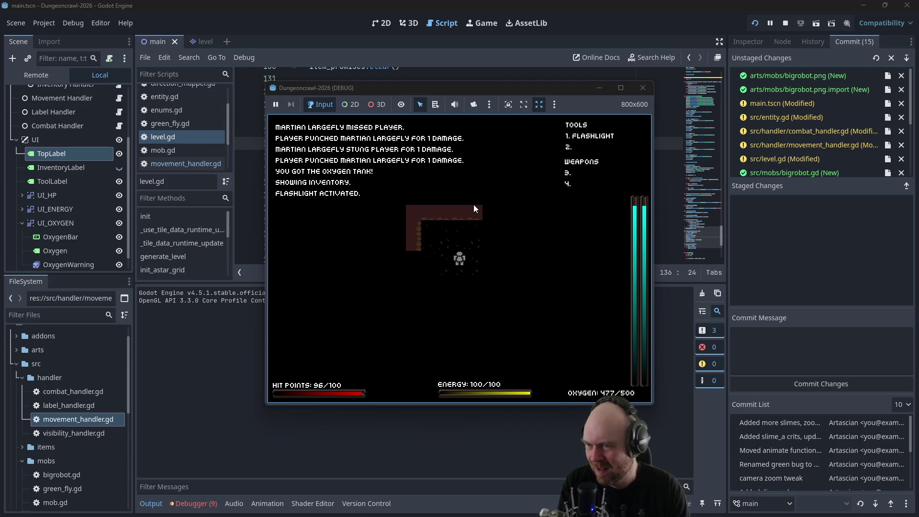
# - Walk a few more turns, then stop the game and return to the add_point code in level.gd
pyautogui.press('Up')
pyautogui.press('Up')
pyautogui.press('Up')
pyautogui.press('KP_3')
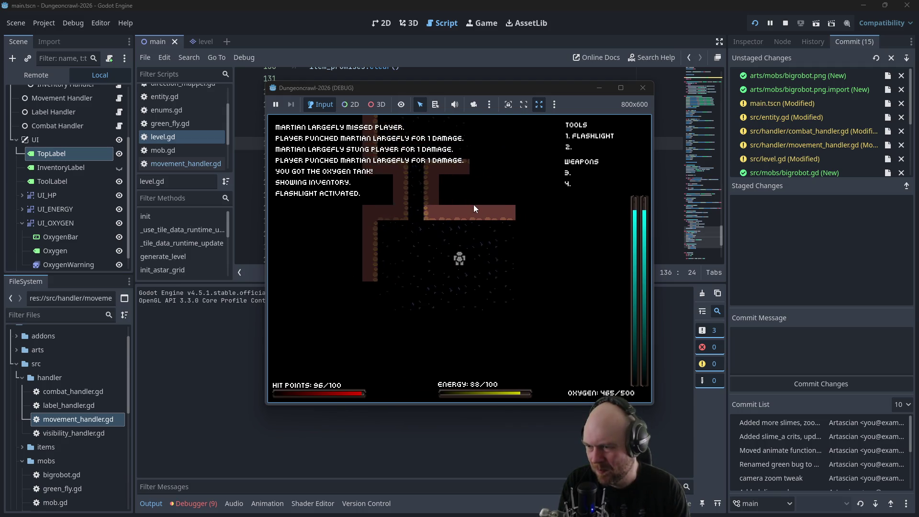
pyautogui.press('Right')
pyautogui.press('Up')
pyautogui.press('Up')
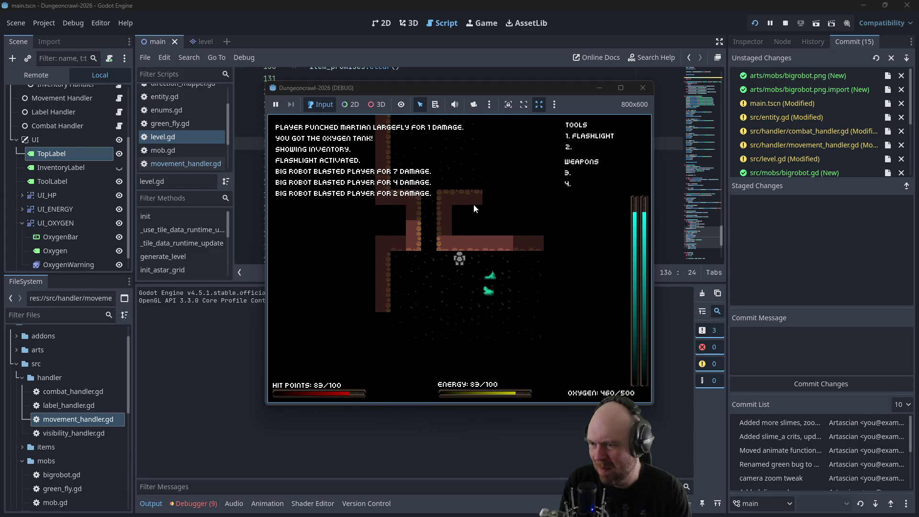
pyautogui.click(643, 88)
pyautogui.click(348, 133)
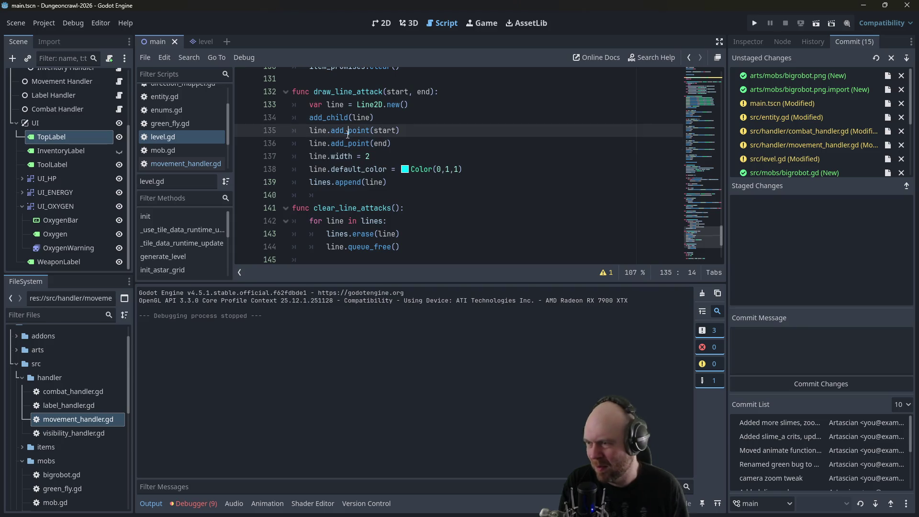
# - Move add_child(line) below the default_color line in draw_line_attack
pyautogui.click(361, 118)
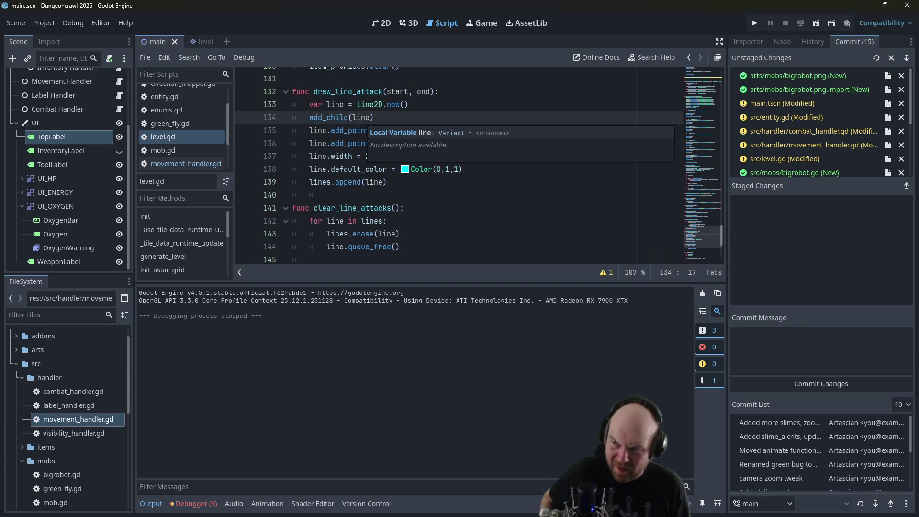
pyautogui.click(358, 160)
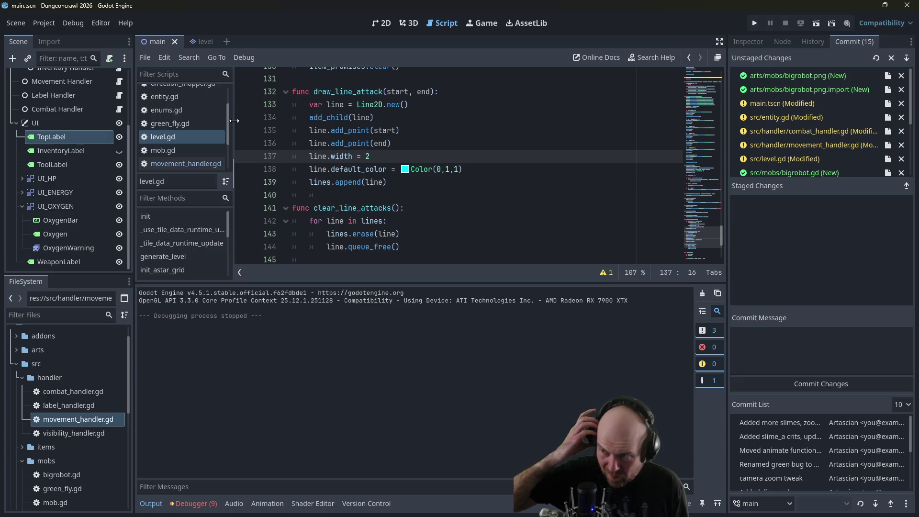
pyautogui.click(384, 118)
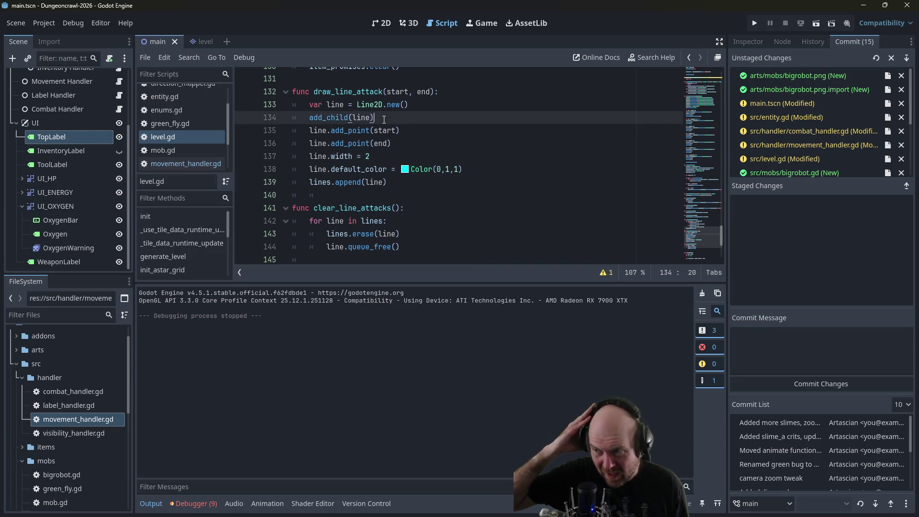
pyautogui.moveTo(384, 118); pyautogui.dragTo(309, 118)
pyautogui.press('BackSpace')
pyautogui.click(519, 169)
pyautogui.press('Return')
pyautogui.hotkey('ctrl', 'v')
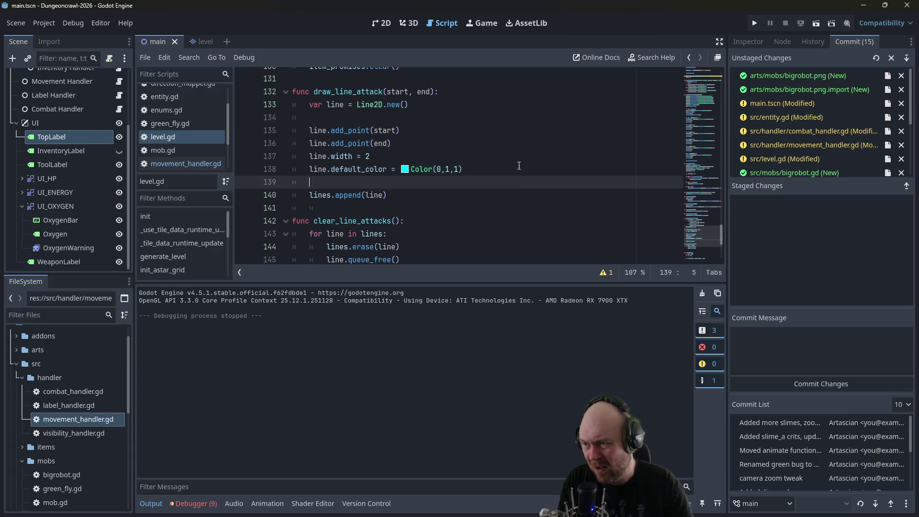
pyautogui.click(380, 118)
pyautogui.press('BackSpace')
pyautogui.press('BackSpace')
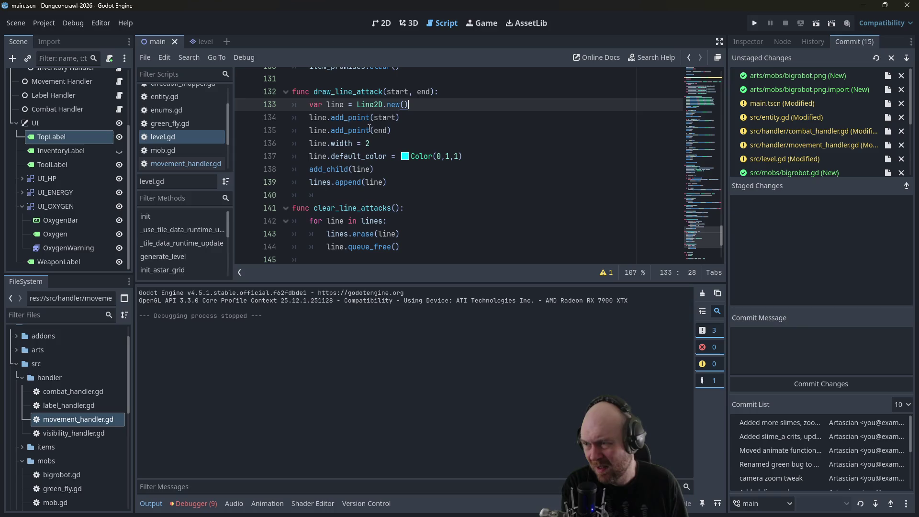
# - Add a line.remove_child() call after lines.erase(line) in clear_line_attacks and save level.gd
pyautogui.click(392, 180)
pyautogui.scroll(3, 392, 178)
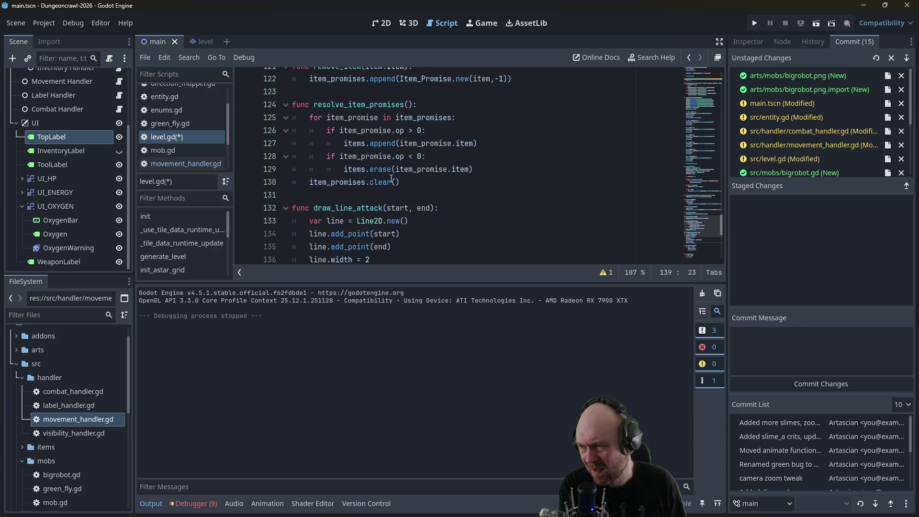
pyautogui.scroll(6, 391, 178)
pyautogui.scroll(-10, 402, 188)
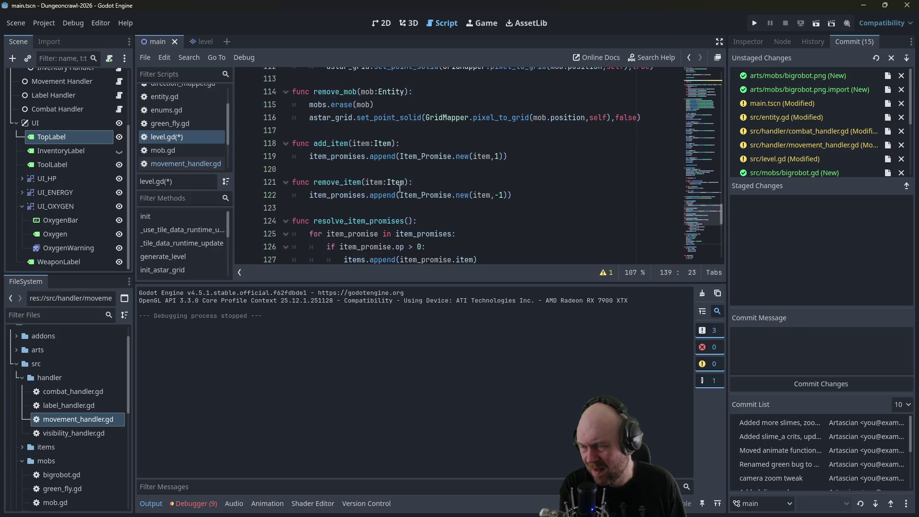
pyautogui.scroll(-3, 402, 188)
pyautogui.scroll(3, 402, 188)
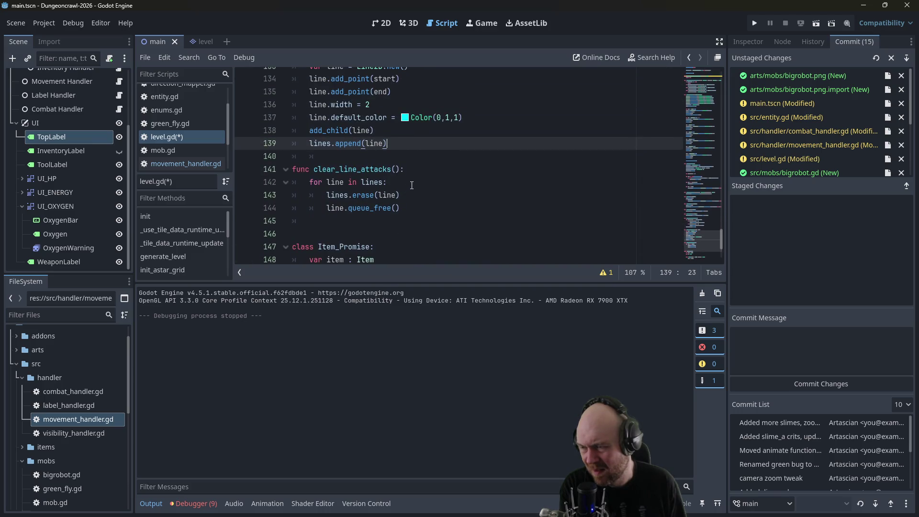
pyautogui.click(411, 192)
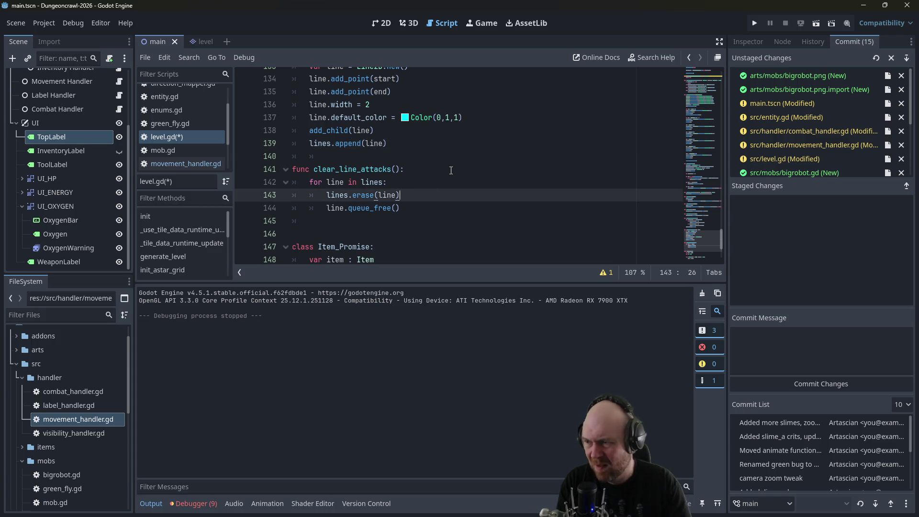
pyautogui.press('Return')
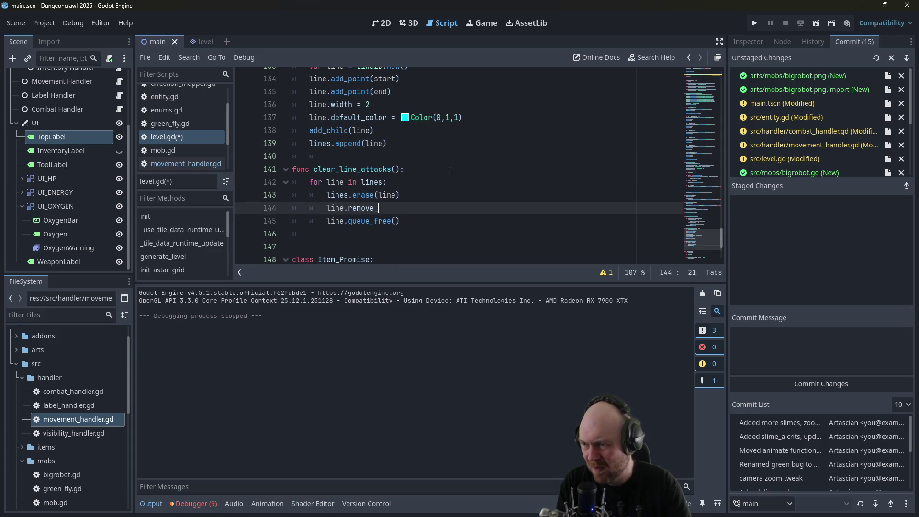
pyautogui.write('()')
pyautogui.hotkey('ctrl', 's')
# - Add print(start, " ", end) at the top of draw_line_attack and relaunch the game
pyautogui.click(503, 146)
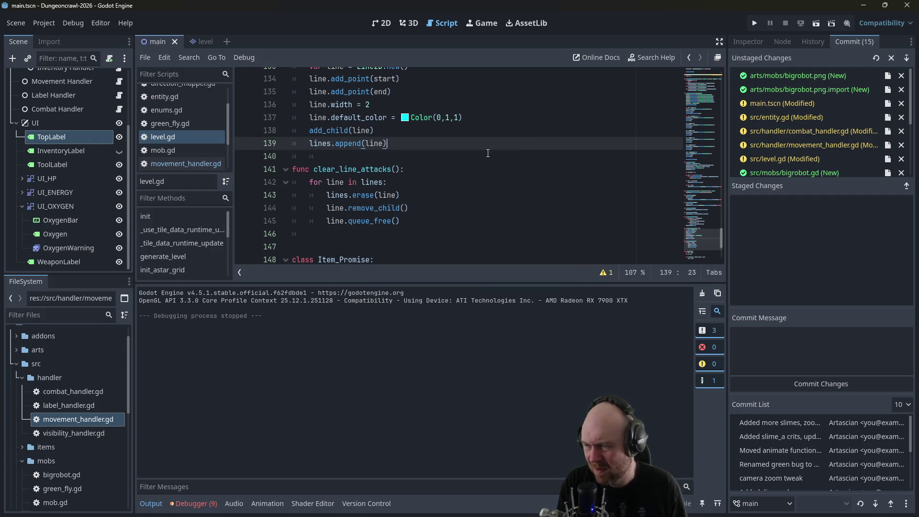
pyautogui.scroll(1, 415, 143)
pyautogui.click(414, 168)
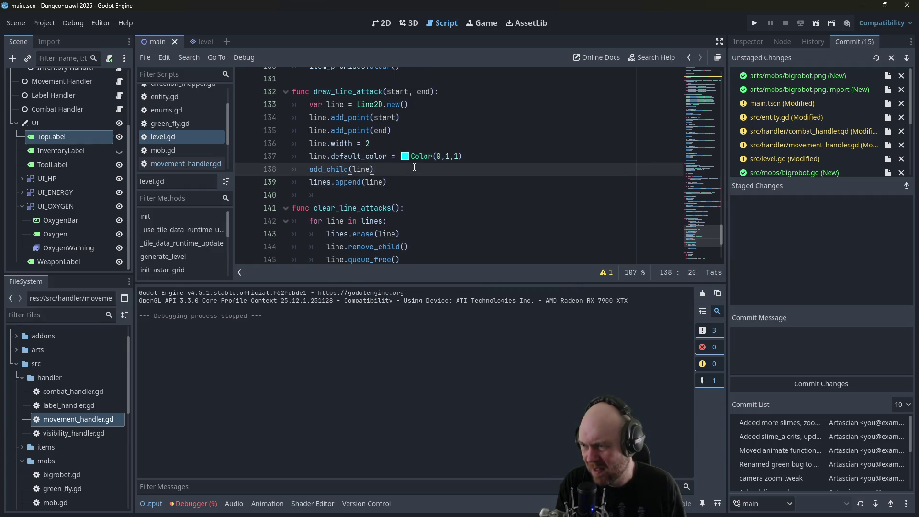
pyautogui.click(374, 117)
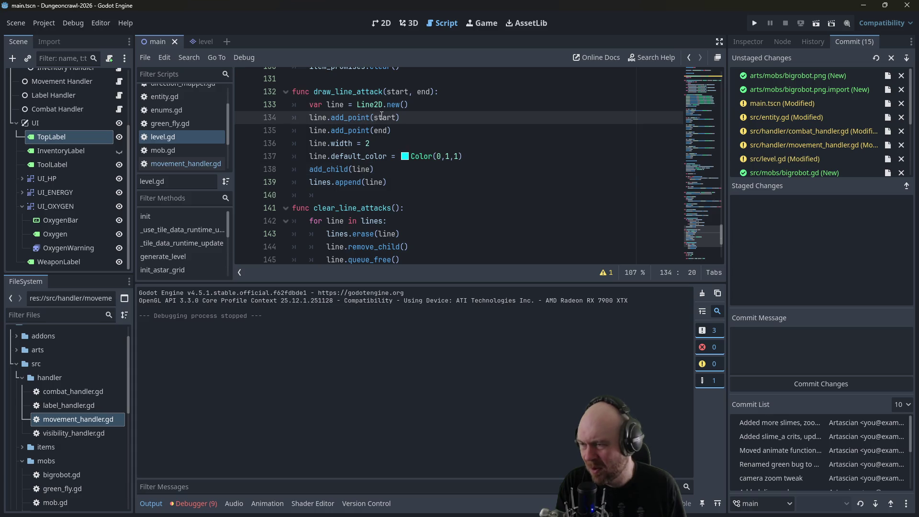
pyautogui.scroll(1, 381, 116)
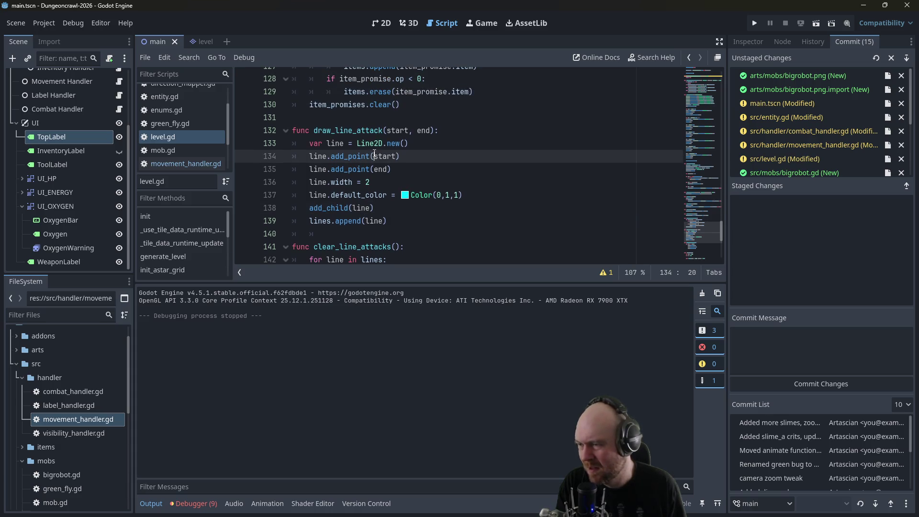
pyautogui.click(315, 143)
pyautogui.click(442, 134)
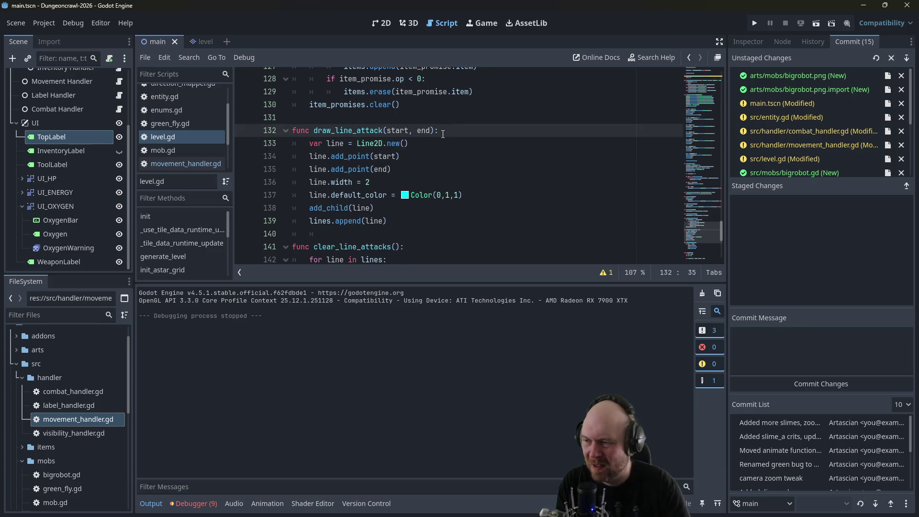
pyautogui.press('Return')
pyautogui.write('print(start, "   ", end')
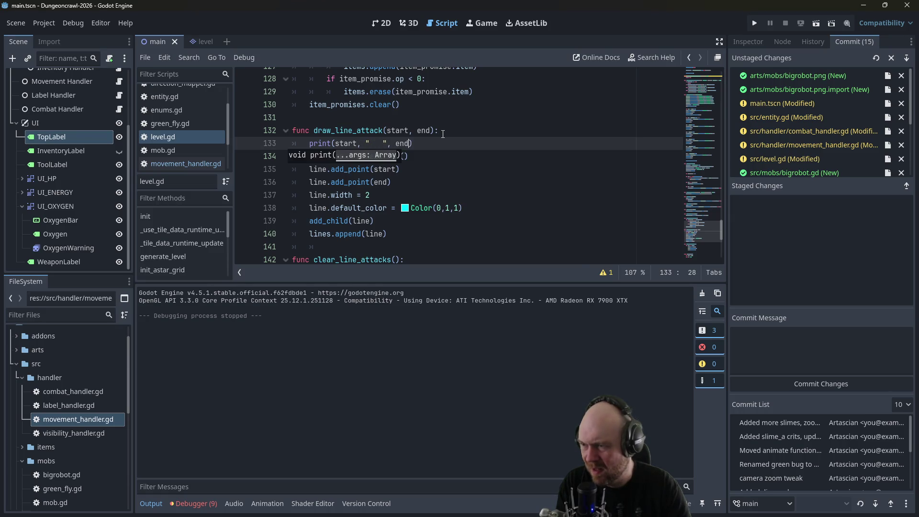
pyautogui.click(753, 24)
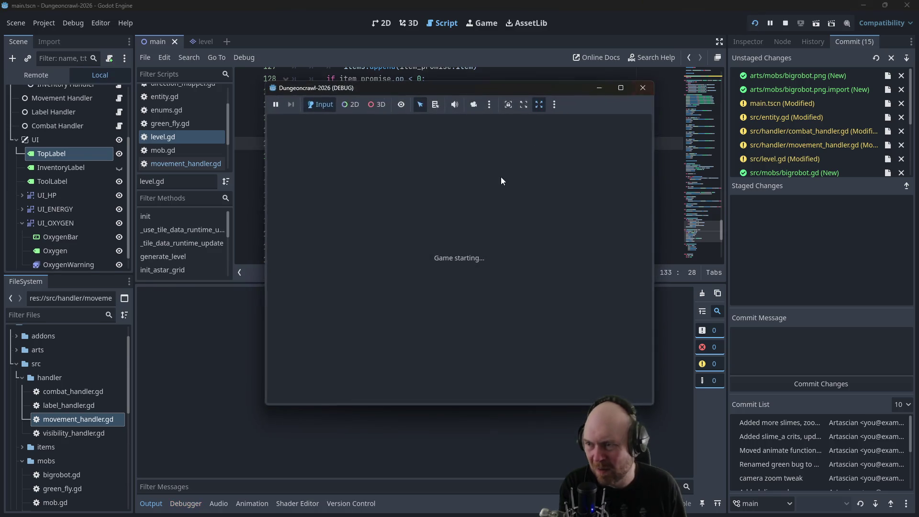
# - Fight the Martian largefly, turn on the flashlight and walk down until remove_child fails at line 145, then stop
pyautogui.press('Right')
pyautogui.press('Right')
pyautogui.press('Right')
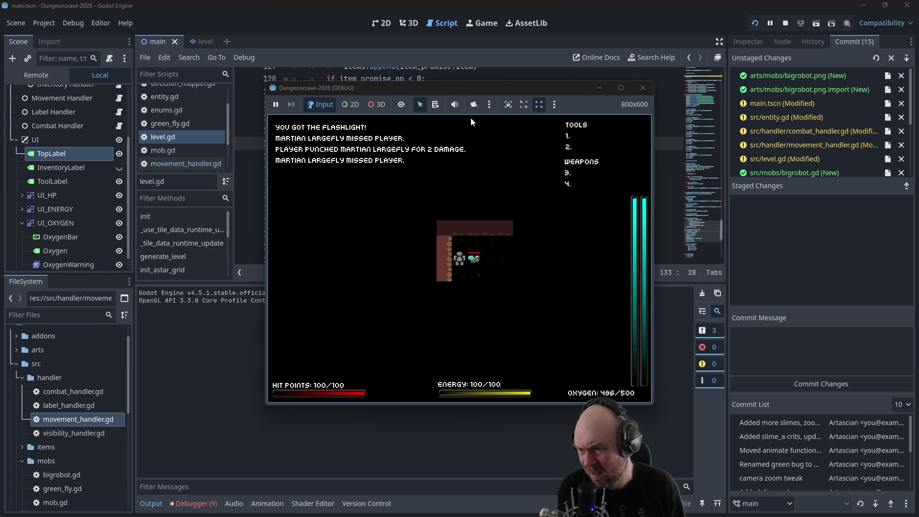
pyautogui.press('Right')
pyautogui.press('Right')
pyautogui.press('Right')
pyautogui.press('Down')
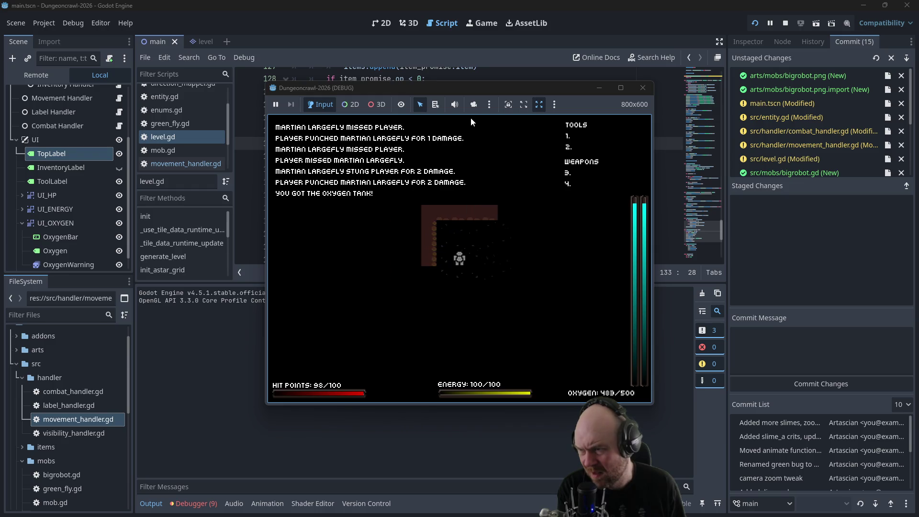
pyautogui.press('i')
pyautogui.press('1')
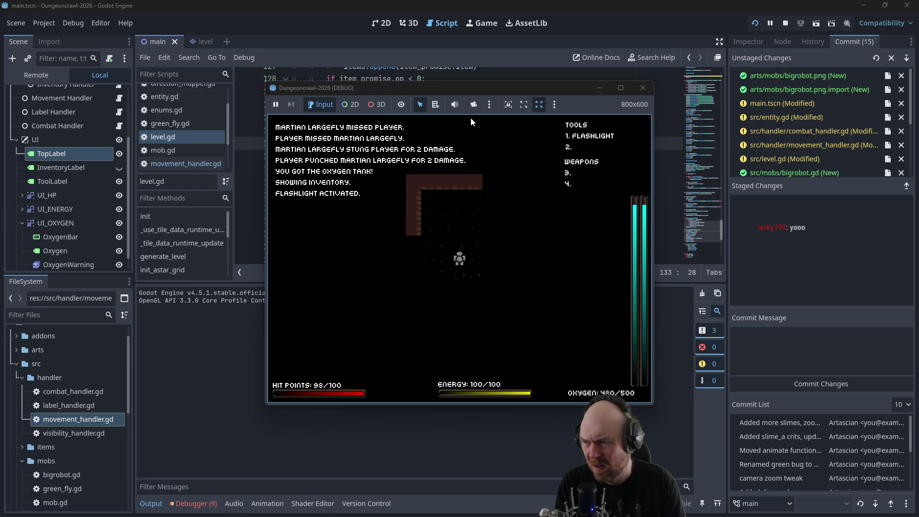
pyautogui.press('Down')
pyautogui.press('Down')
pyautogui.press('Down')
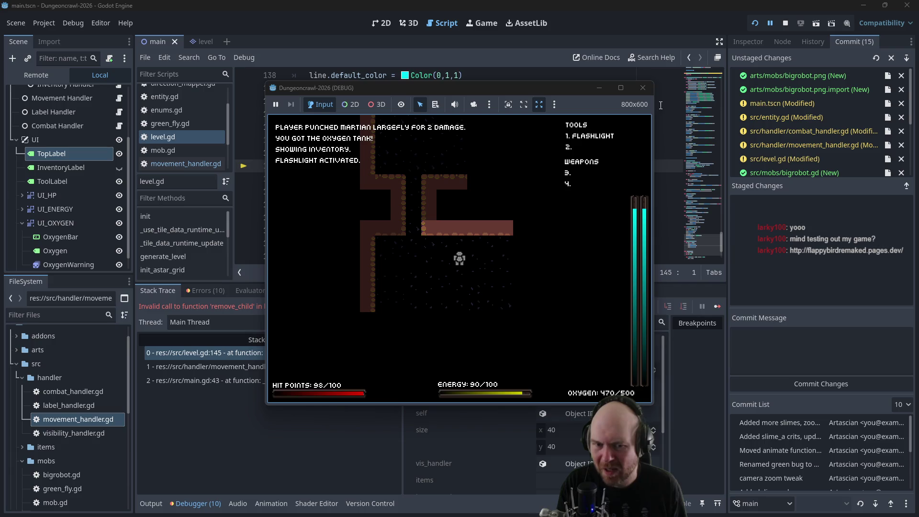
pyautogui.click(647, 91)
# - Delete the remove_child line so clear_line_attacks only calls queue_free, then rerun the game
pyautogui.hotkey('shift', 'End')
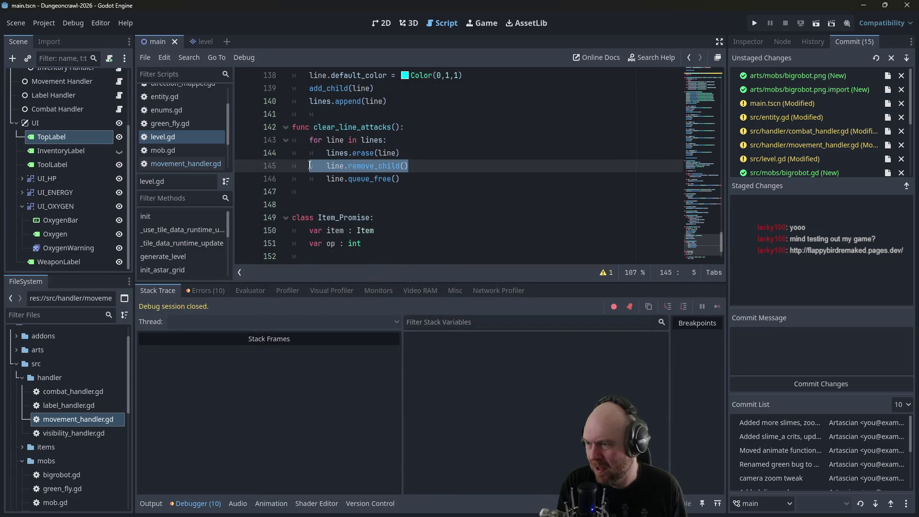
pyautogui.press('BackSpace')
pyautogui.press('BackSpace')
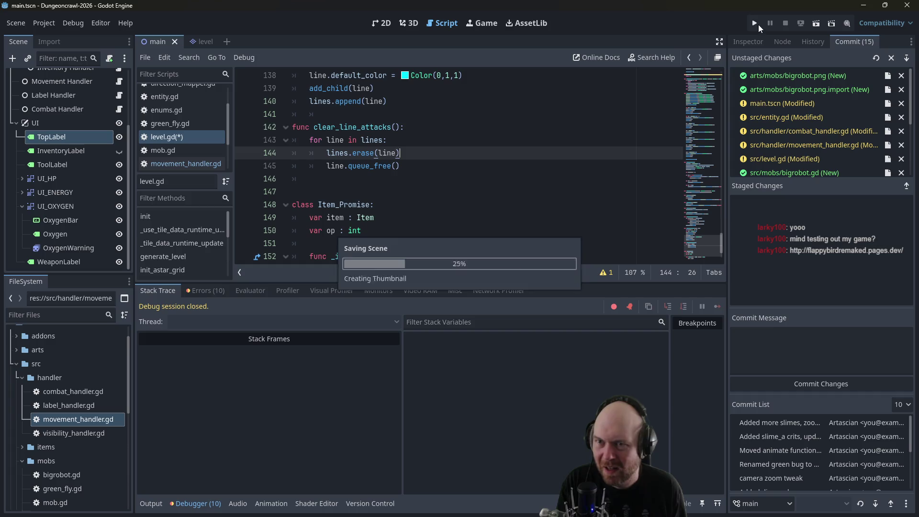
pyautogui.press('Down')
pyautogui.press('Delete')
pyautogui.click(754, 23)
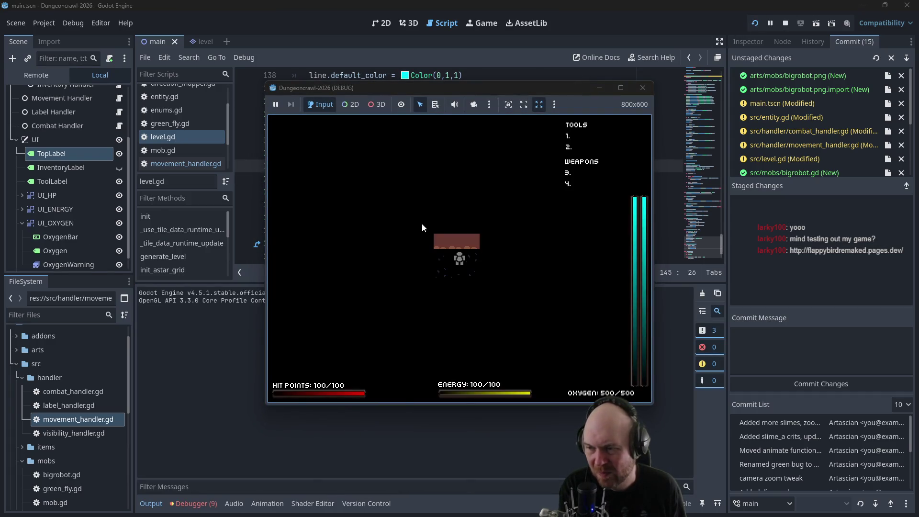
# - Attack the Martian largefly, switch on the flashlight, and head toward the big robot
pyautogui.click(423, 226)
pyautogui.press('Right')
pyautogui.press('Right')
pyautogui.press('Right')
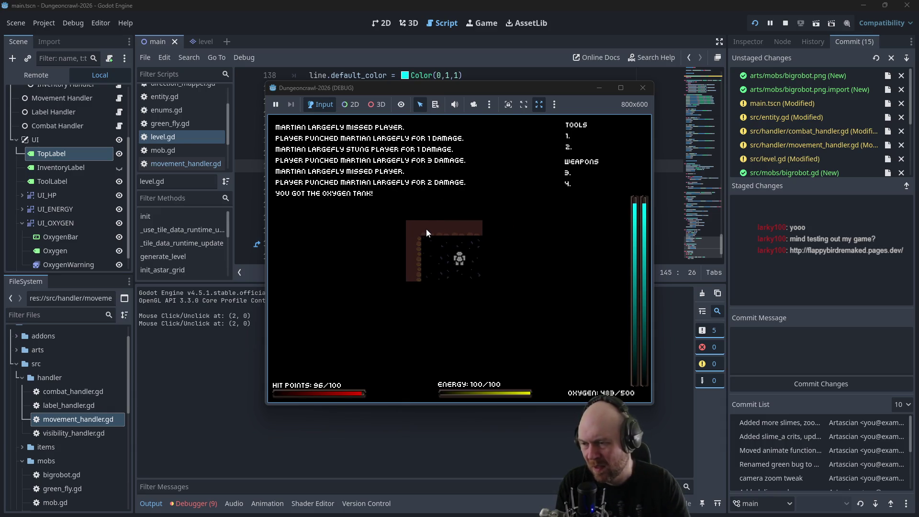
pyautogui.press('i')
pyautogui.press('1')
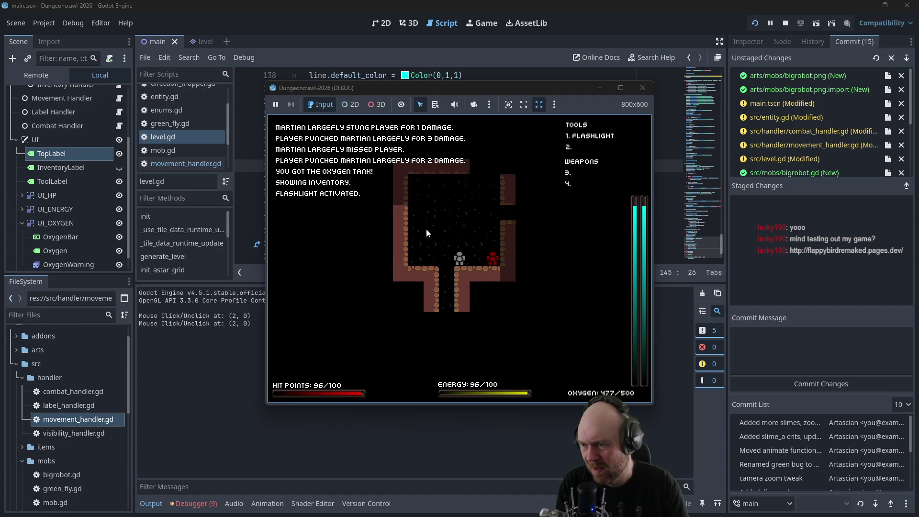
pyautogui.press('Down')
pyautogui.press('Down')
pyautogui.press('Down')
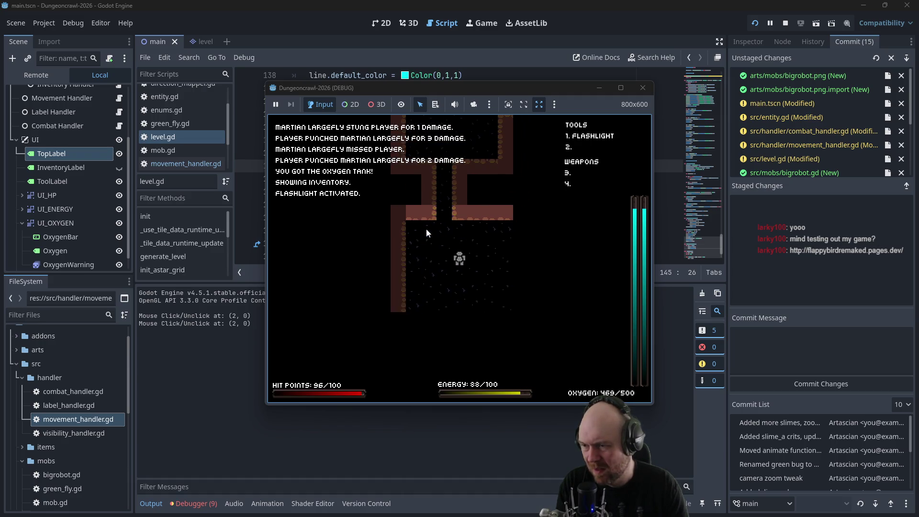
pyautogui.press('Right')
pyautogui.press('Right')
pyautogui.press('Down')
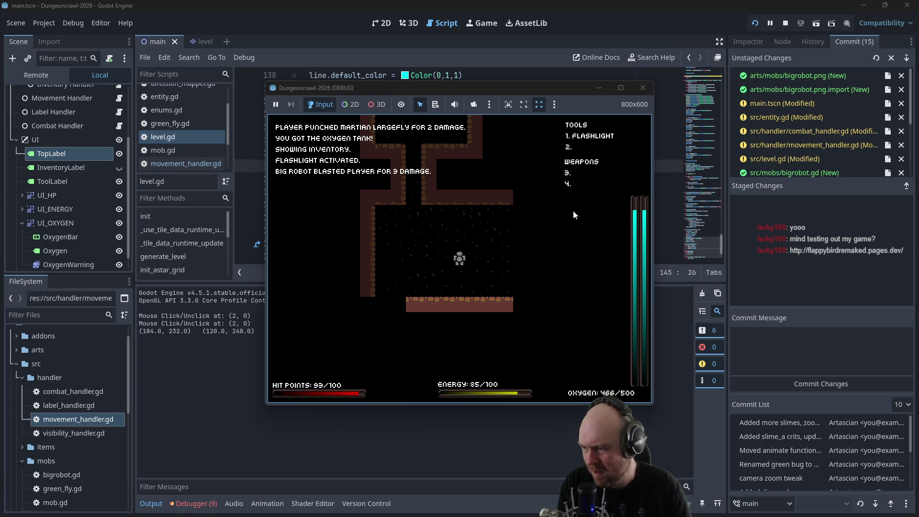
# - Maneuver around the room and attack the big robot, then stop the game
pyautogui.press('Up')
pyautogui.press('Up')
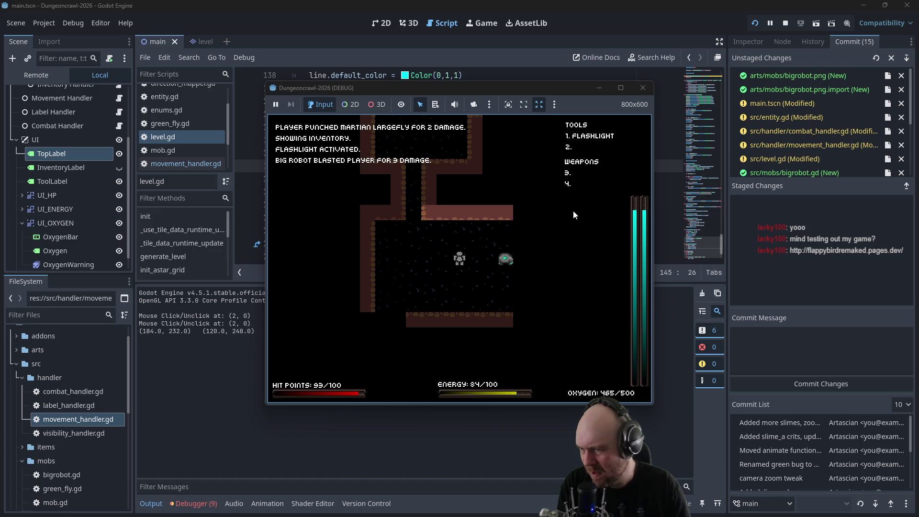
pyautogui.press('Left')
pyautogui.press('Left')
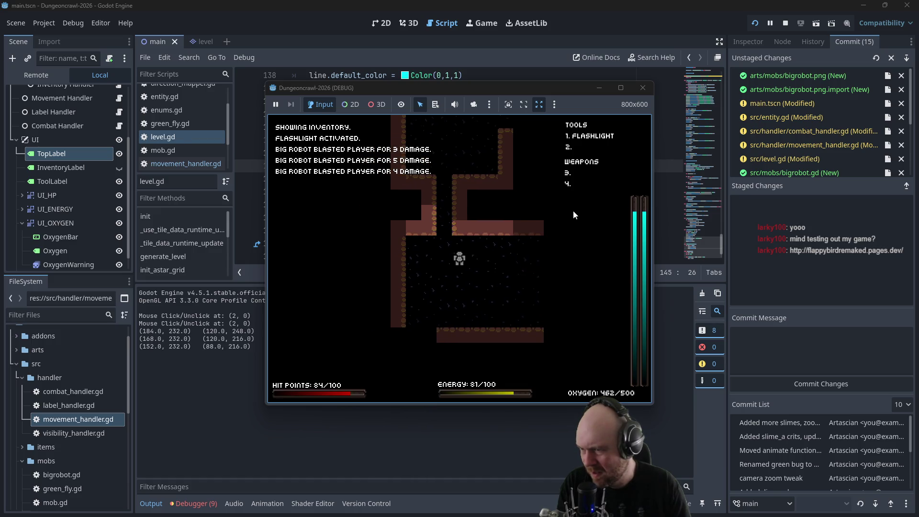
pyautogui.press('Left')
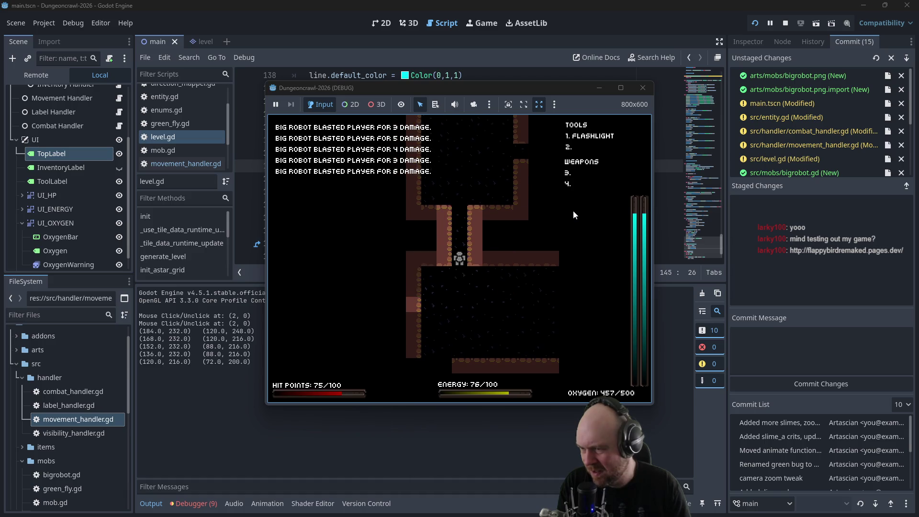
pyautogui.press('Down')
pyautogui.press('Left')
pyautogui.press('Right')
pyautogui.press('Right')
pyautogui.press('Right')
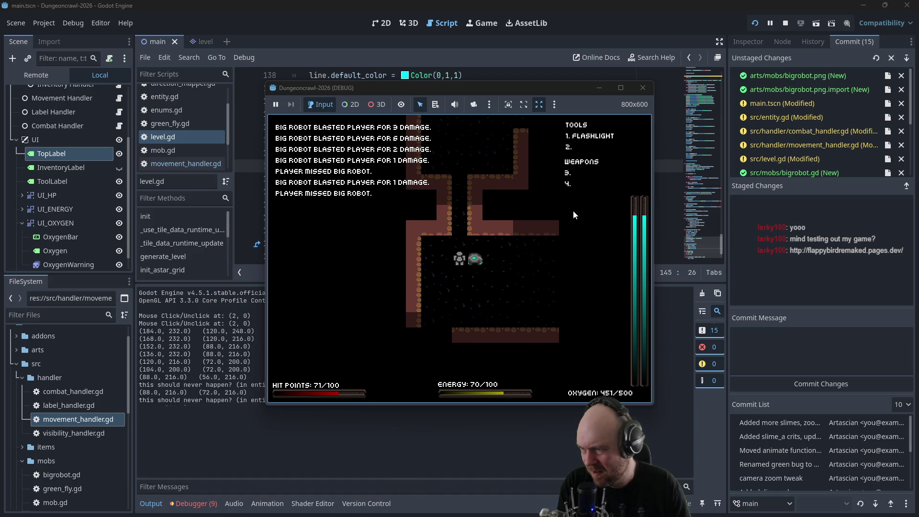
pyautogui.press('Right')
pyautogui.press('Right')
pyautogui.press('Right')
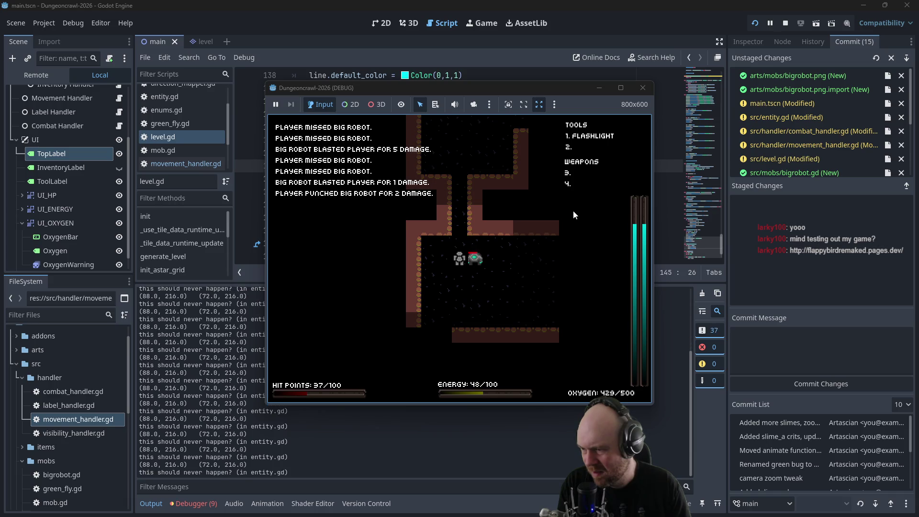
pyautogui.click(643, 88)
pyautogui.press('Up')
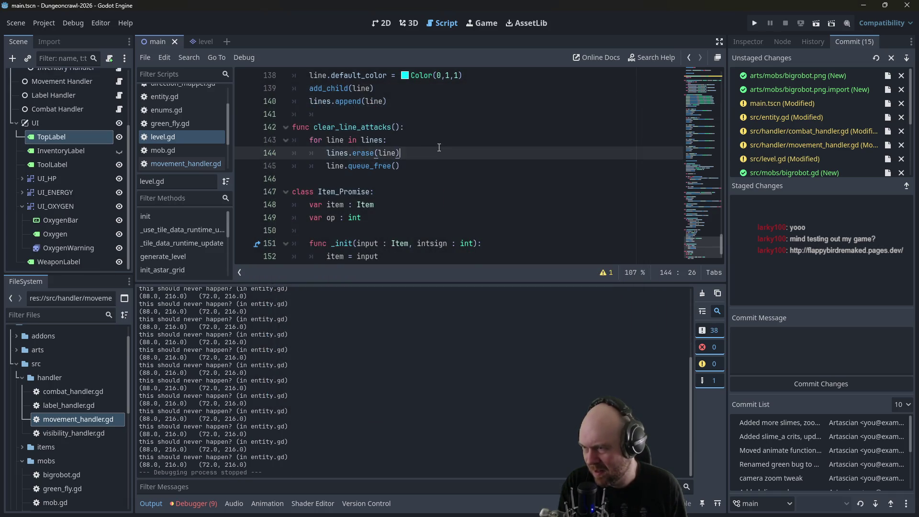
# - Change line.width from 2 to 5 in level.gd, save, and run the game
pyautogui.scroll(2, 435, 153)
pyautogui.click(389, 170)
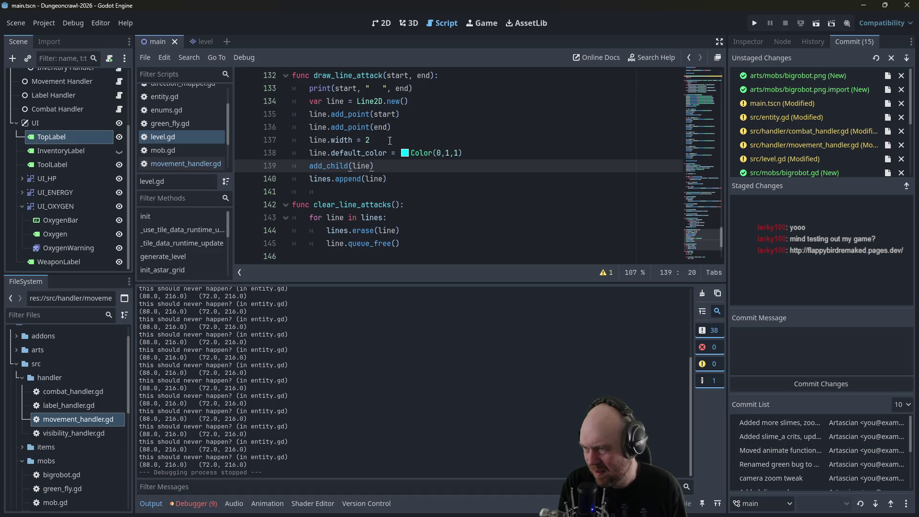
pyautogui.click(368, 139)
pyautogui.click(437, 128)
pyautogui.hotkey('ctrl', 's')
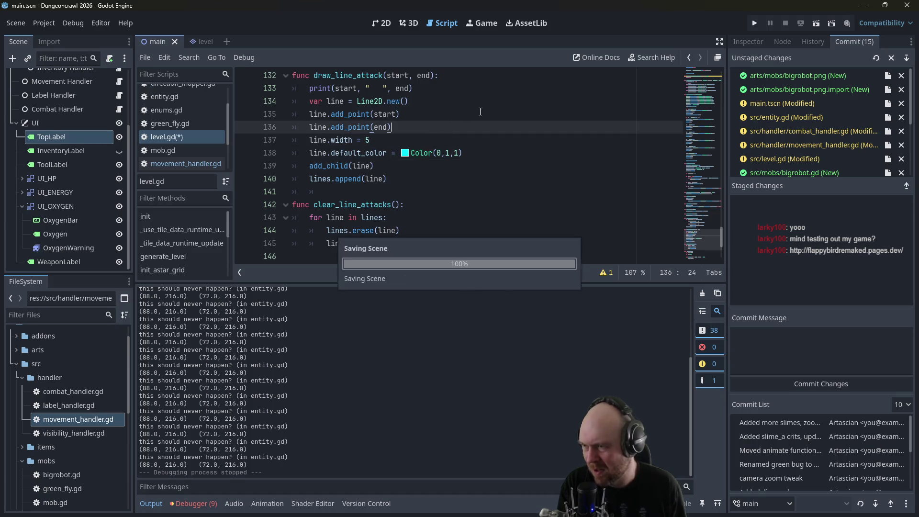
pyautogui.click(757, 25)
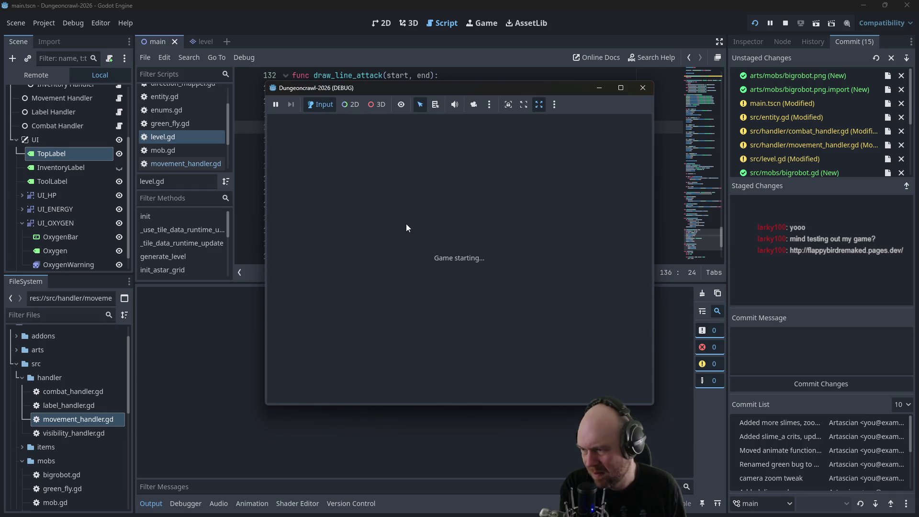
# - Fight the martian, switch on the flashlight from the inventory, and move toward the big robot
pyautogui.press('Right')
pyautogui.press('Right')
pyautogui.press('Right')
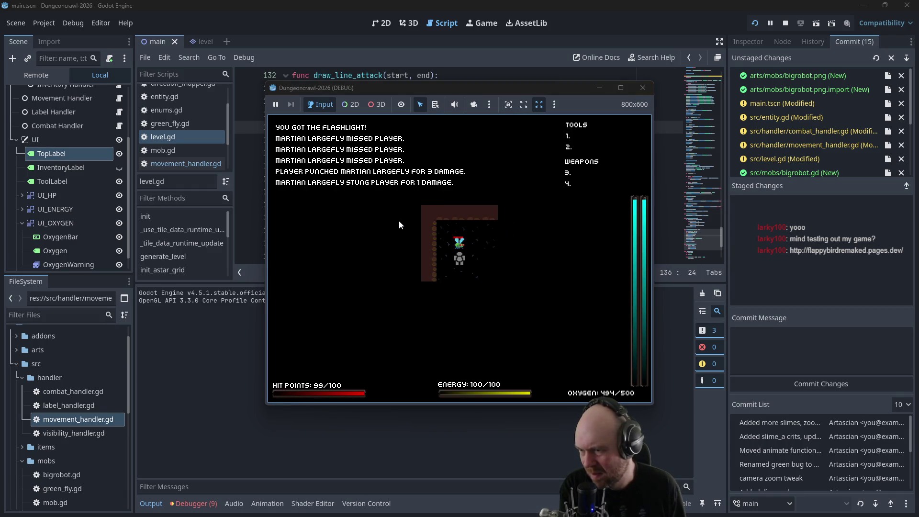
pyautogui.press('Down')
pyautogui.press('Down')
pyautogui.press('Down')
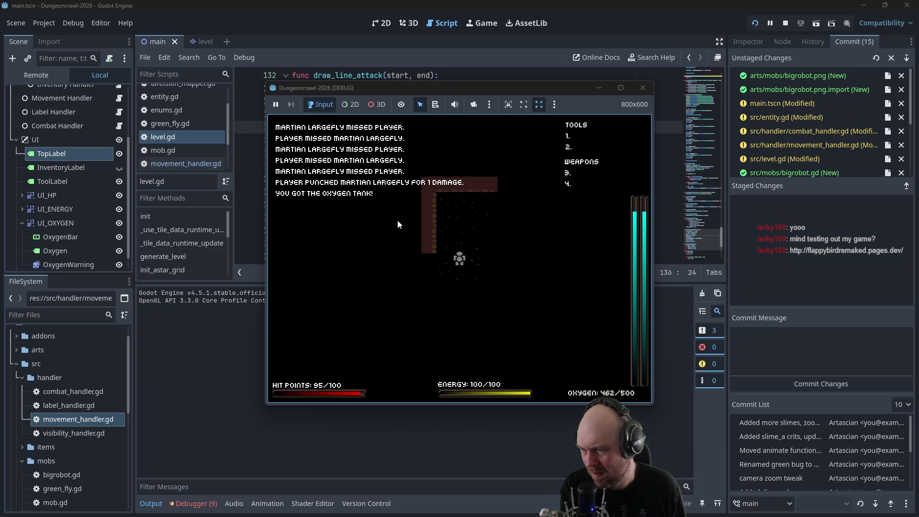
pyautogui.press('i')
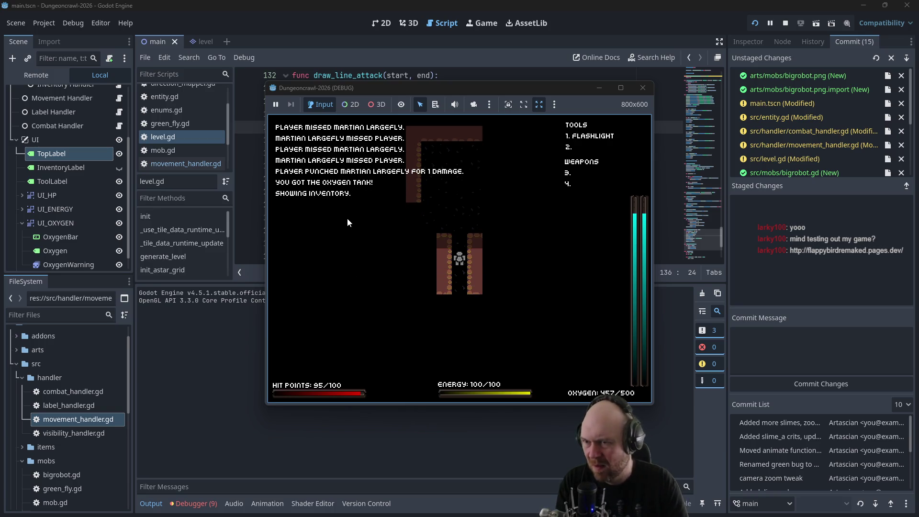
pyautogui.press('1')
pyautogui.press('Down')
pyautogui.press('Down')
pyautogui.press('Down')
pyautogui.press('Right')
pyautogui.press('Right')
pyautogui.press('Right')
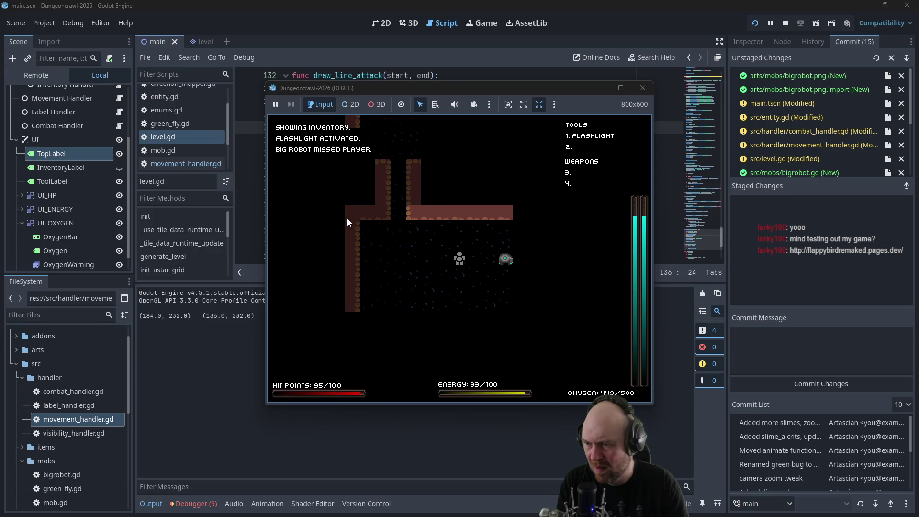
# - Fight the slime and big robot until hit points drop to 34/100, then stop the game
pyautogui.press('Left')
pyautogui.press('Left')
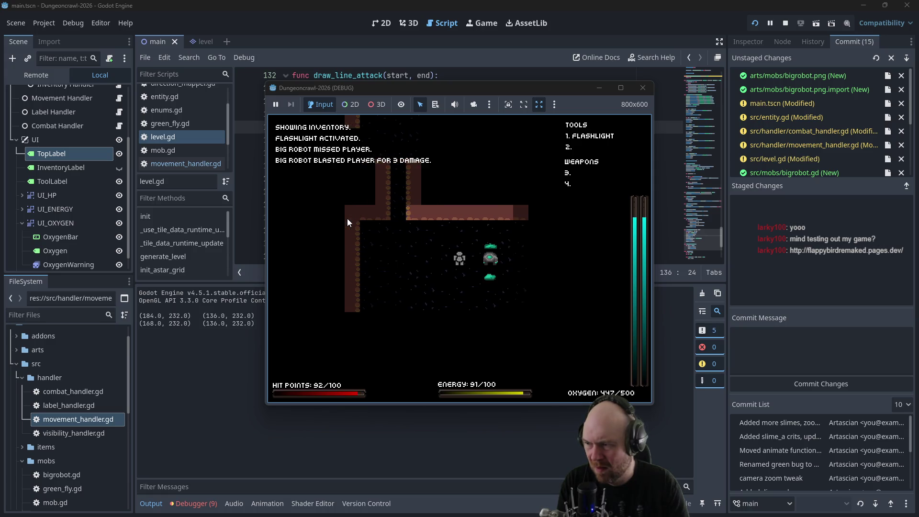
pyautogui.press('Left')
pyautogui.press('Left')
pyautogui.press('Up')
pyautogui.press('Up')
pyautogui.press('Left')
pyautogui.press('Up')
pyautogui.press('Up')
pyautogui.press('Up')
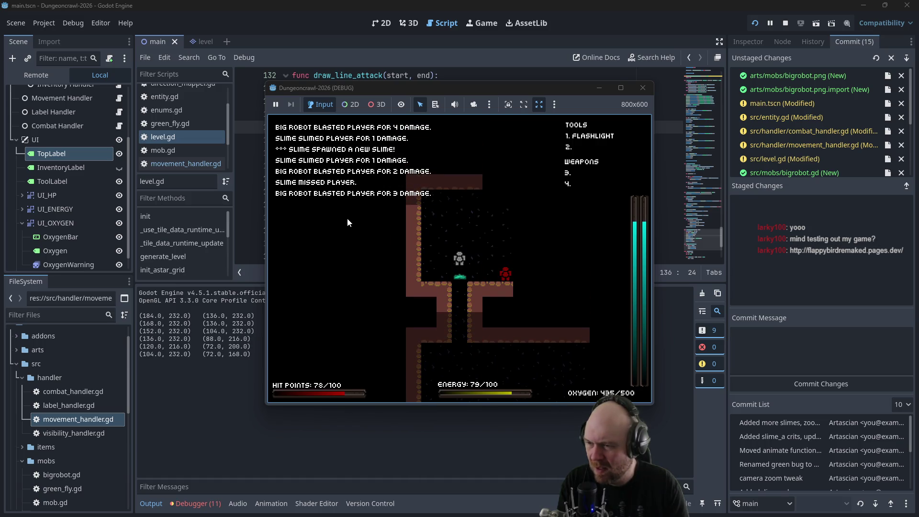
pyautogui.press('Down')
pyautogui.press('Down')
pyautogui.press('Down')
pyautogui.press('Down')
pyautogui.press('Down')
pyautogui.press('Down')
pyautogui.press('Down')
pyautogui.press('Up')
pyautogui.press('Up')
pyautogui.press('Up')
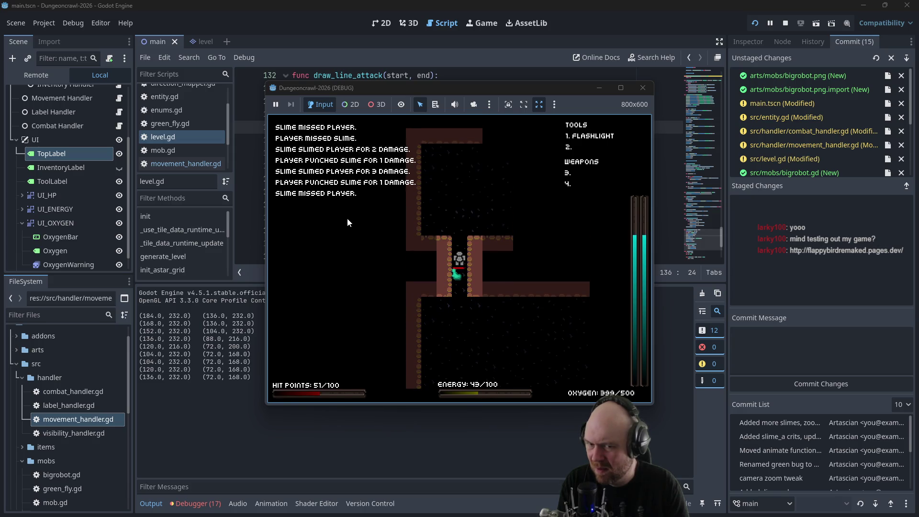
pyautogui.press('Down')
pyautogui.press('Down')
pyautogui.press('Down')
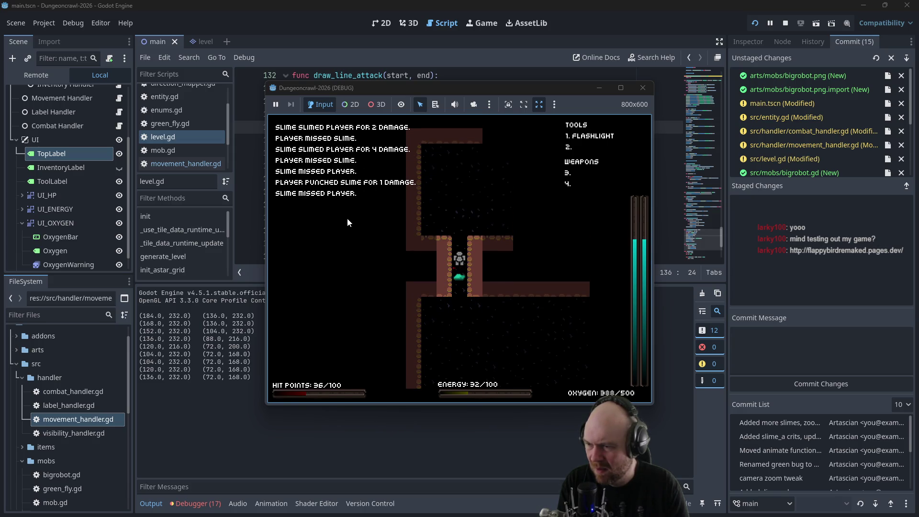
pyautogui.press('Down')
pyautogui.press('Down')
pyautogui.press('Down')
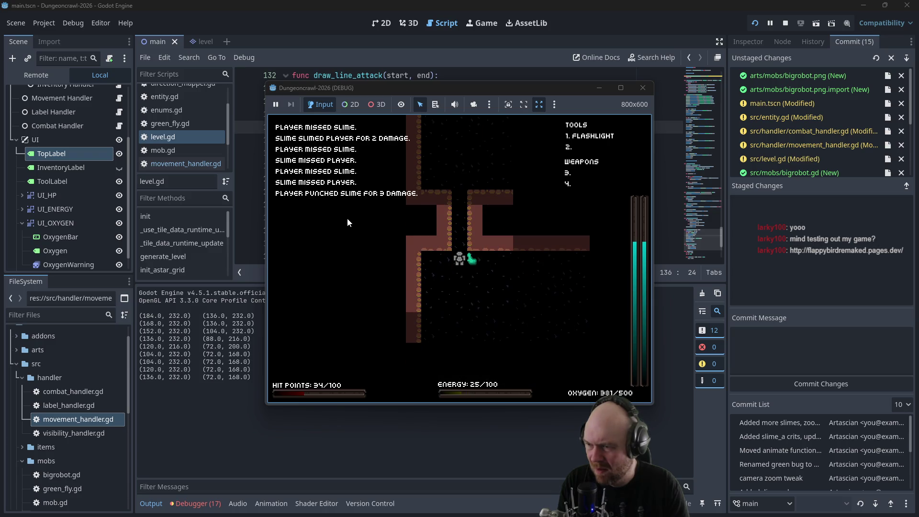
pyautogui.press('Down')
pyautogui.press('Down')
pyautogui.press('Escape')
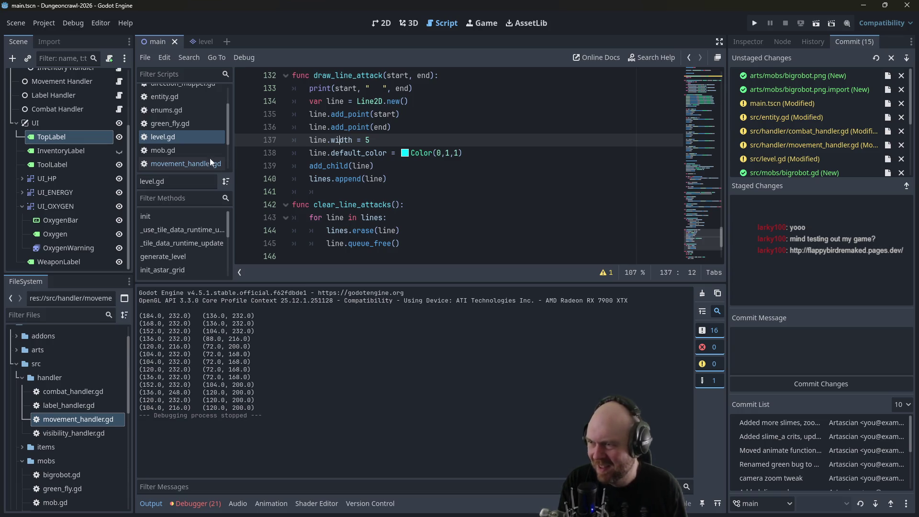
# - Replace print(start, end) with print(line) after lines.append(line), save level.gd, and return to Firefox
pyautogui.moveTo(413, 88); pyautogui.dragTo(293, 89)
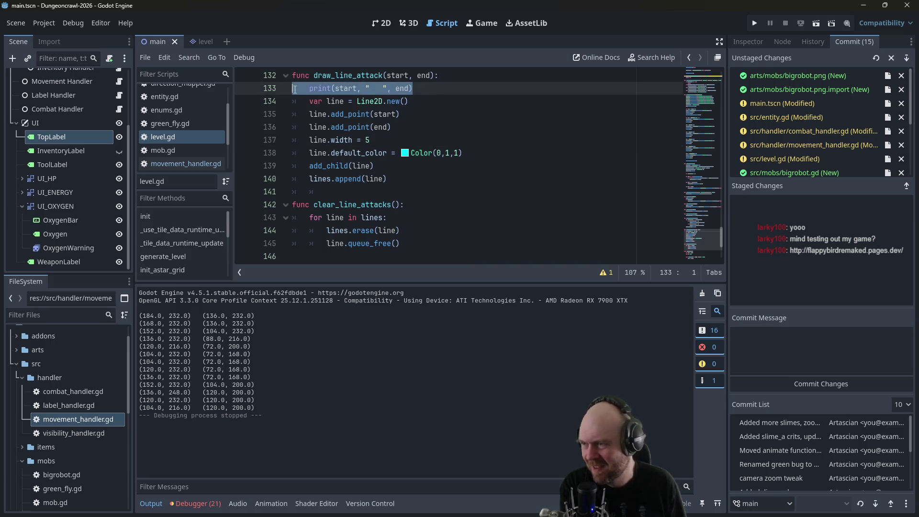
pyautogui.press('BackSpace')
pyautogui.press('BackSpace')
pyautogui.click(461, 87)
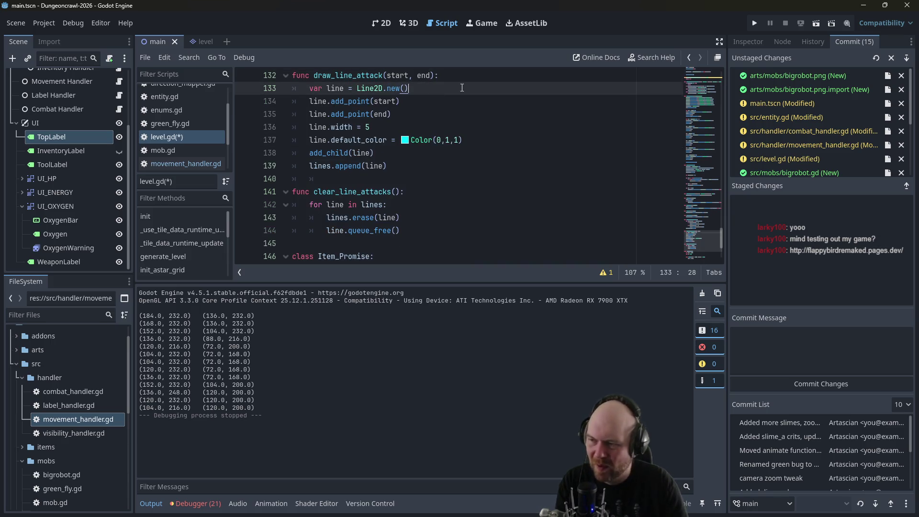
pyautogui.press('Down')
pyautogui.press('Down')
pyautogui.press('Down')
pyautogui.press('Return')
pyautogui.write('prin')
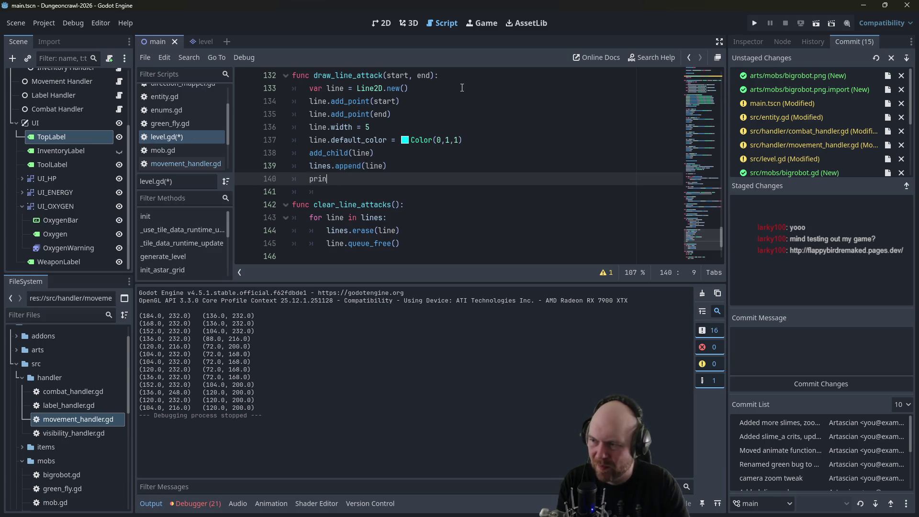
pyautogui.hotkey('ctrl', 's')
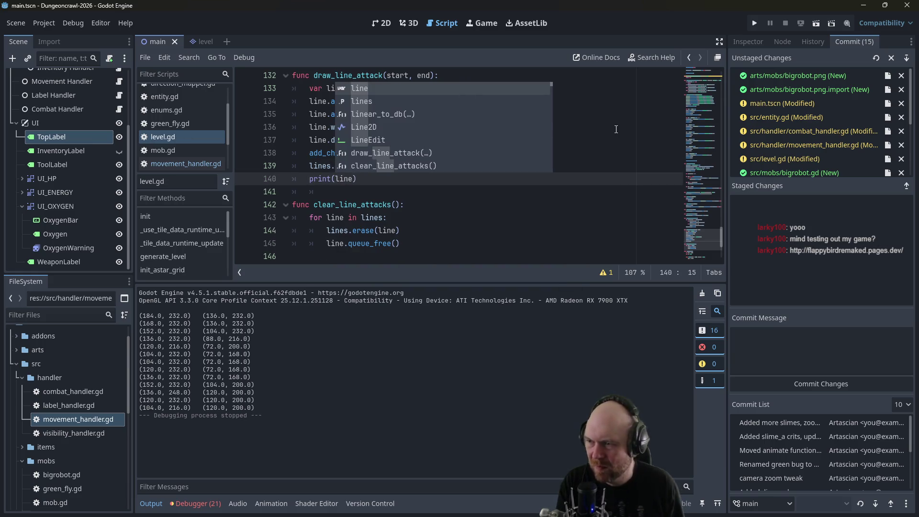
pyautogui.click(600, 124)
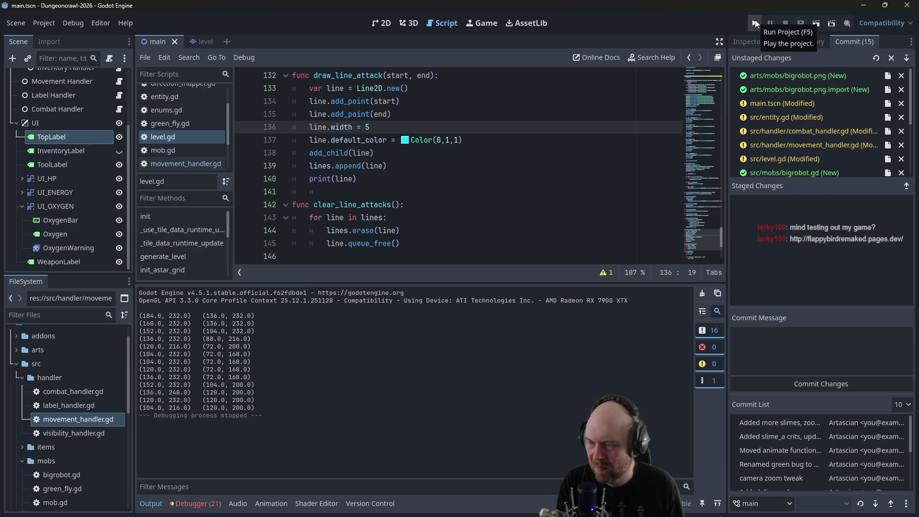
pyautogui.hotkey('alt', 'Tab')
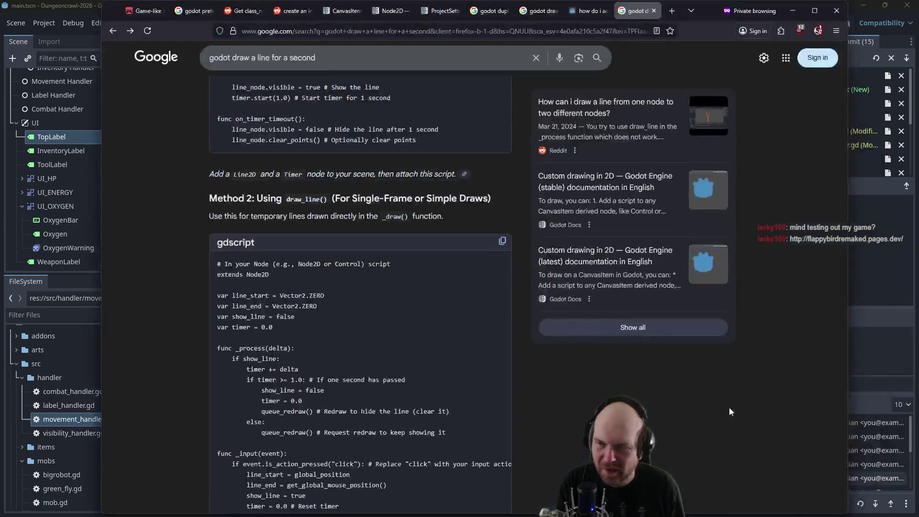
# - Scroll through the Google results on drawing lines between nodes
pyautogui.scroll(2, 328, 199)
pyautogui.scroll(3, 328, 199)
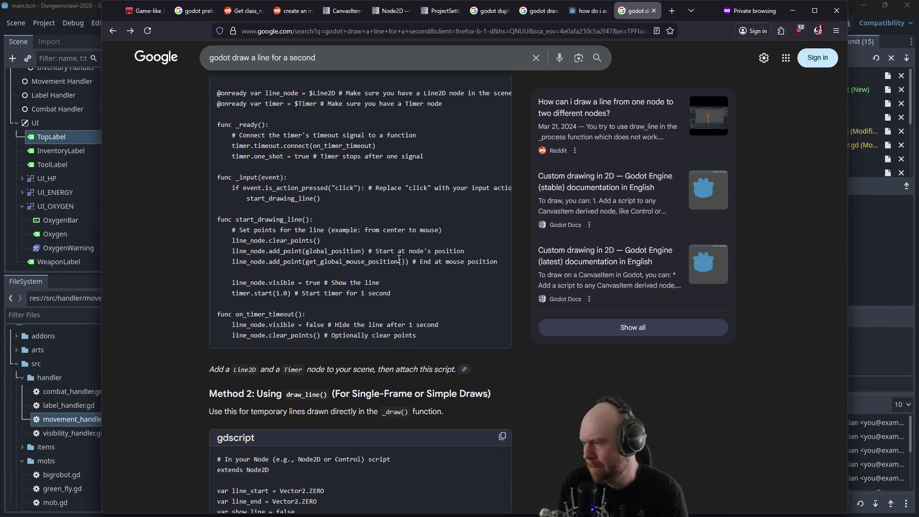
pyautogui.scroll(5, 354, 205)
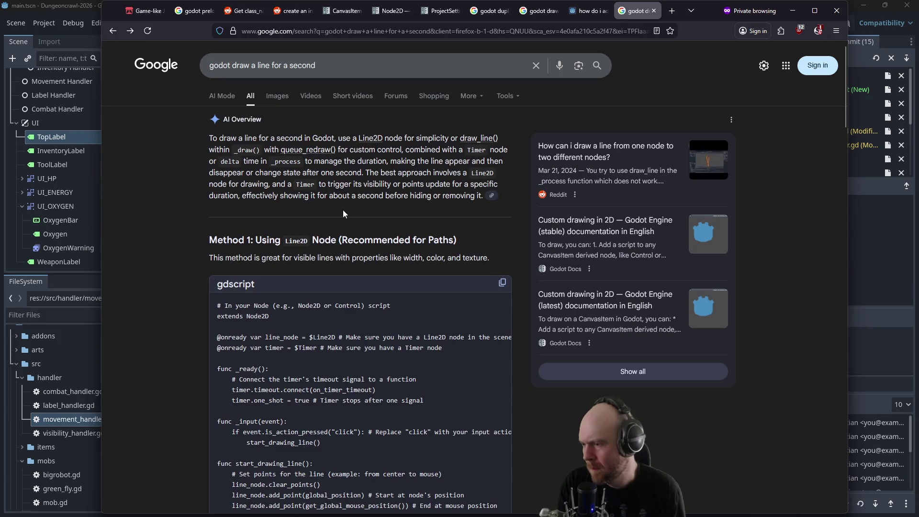
pyautogui.scroll(-5, 335, 216)
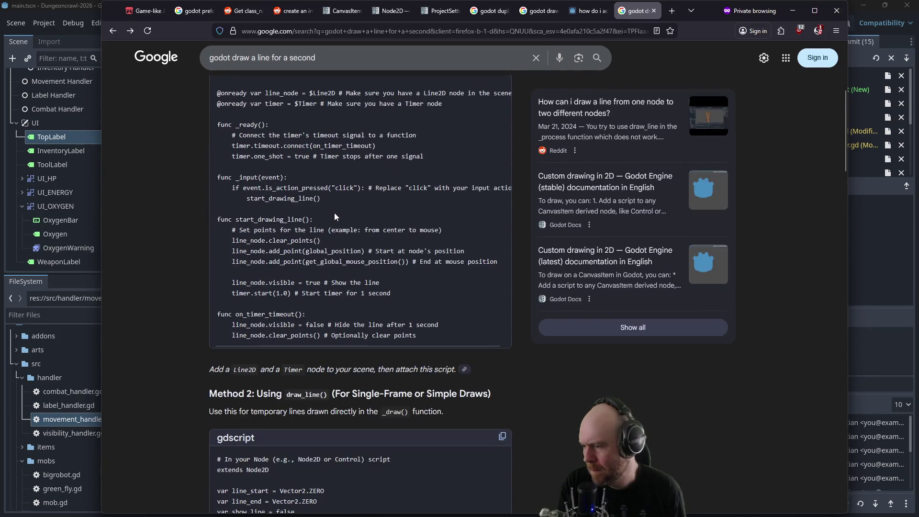
pyautogui.scroll(-15, 514, 275)
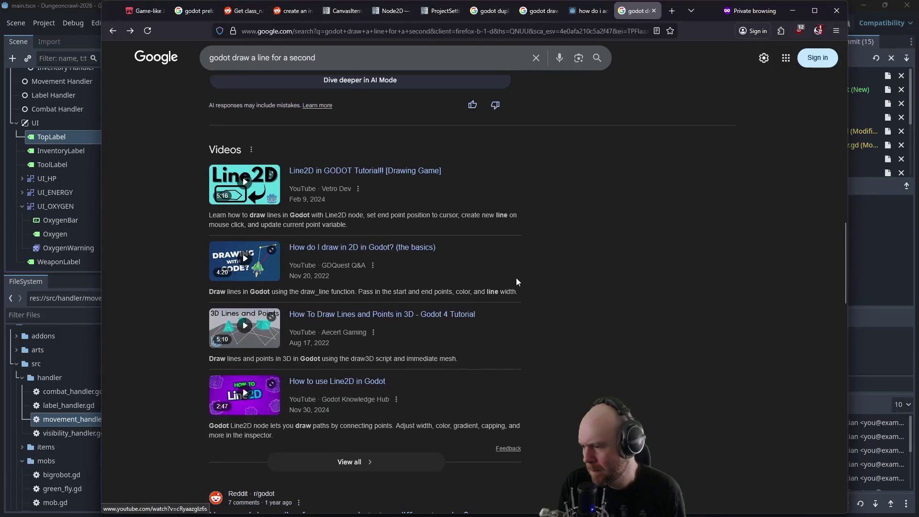
# - Read the Reddit thread's Line2D answers on drawing lines between nodes, then go back to Godot
pyautogui.click(329, 368)
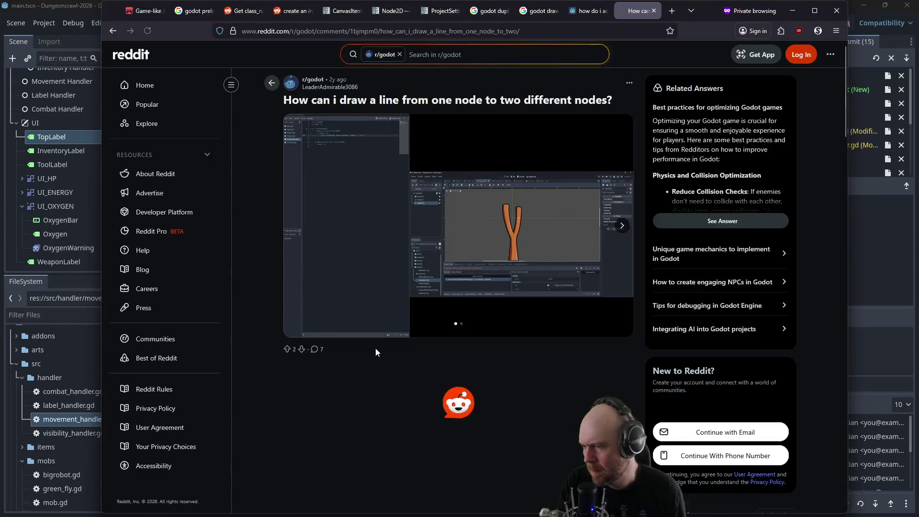
pyautogui.scroll(-10, 373, 349)
pyautogui.scroll(-6, 357, 338)
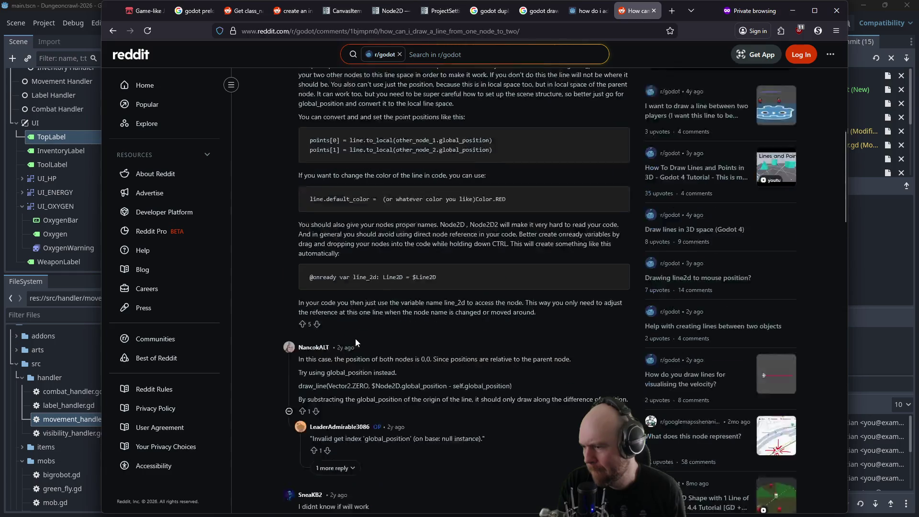
pyautogui.scroll(7, 355, 338)
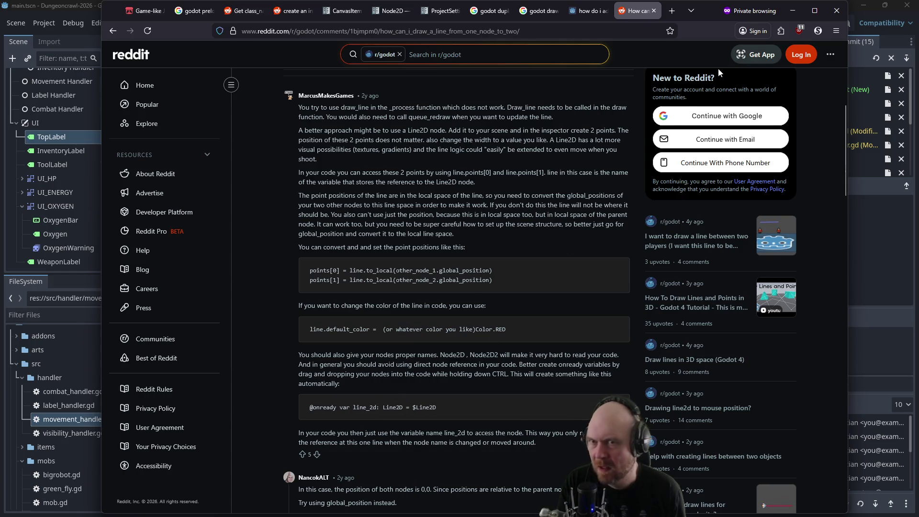
pyautogui.click(865, 237)
# - Launch the project from level.gd's Line2D code to test the attack lines
pyautogui.click(437, 206)
pyautogui.scroll(2, 437, 211)
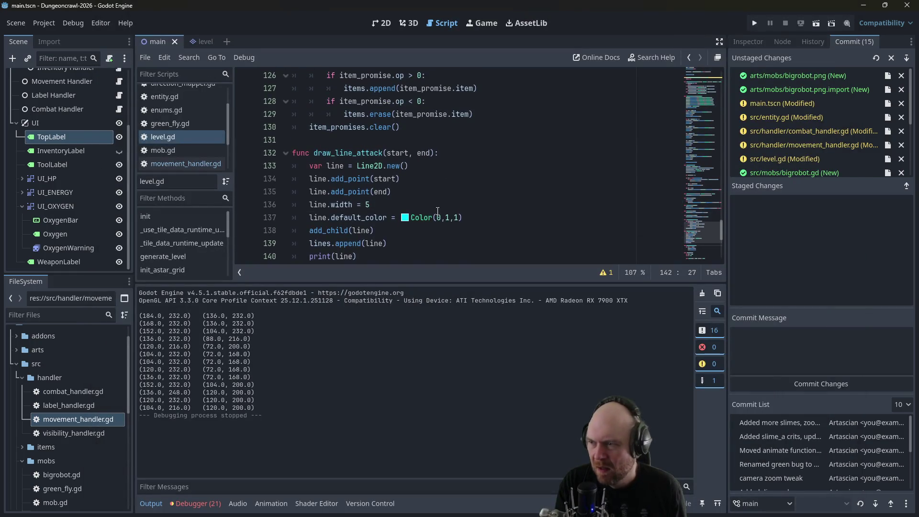
pyautogui.click(421, 171)
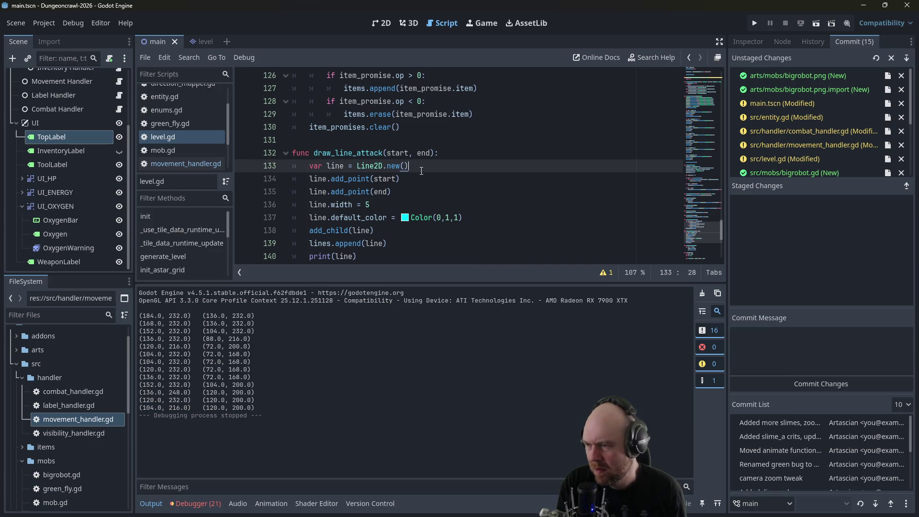
pyautogui.click(754, 23)
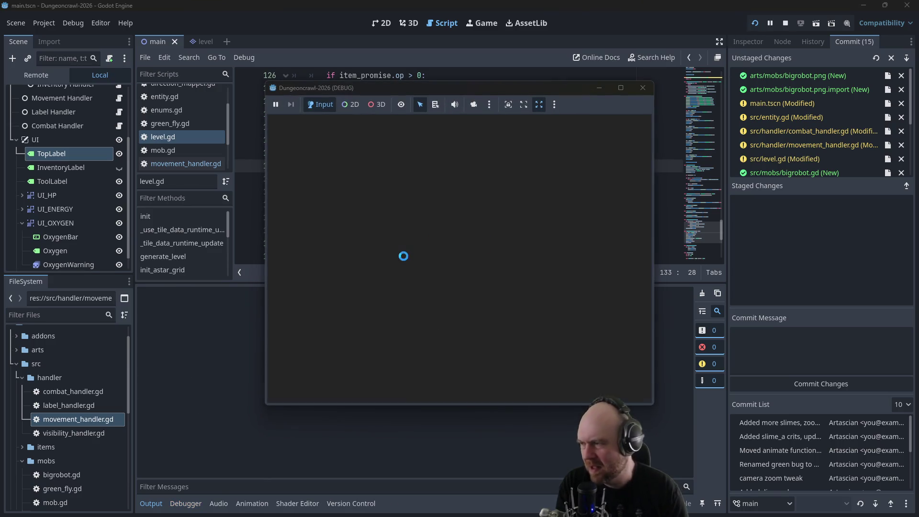
# - Fight the Martian Largefly, switch on the flashlight, approach the Big Robot, then close the game
pyautogui.press('Right')
pyautogui.press('Right')
pyautogui.press('Right')
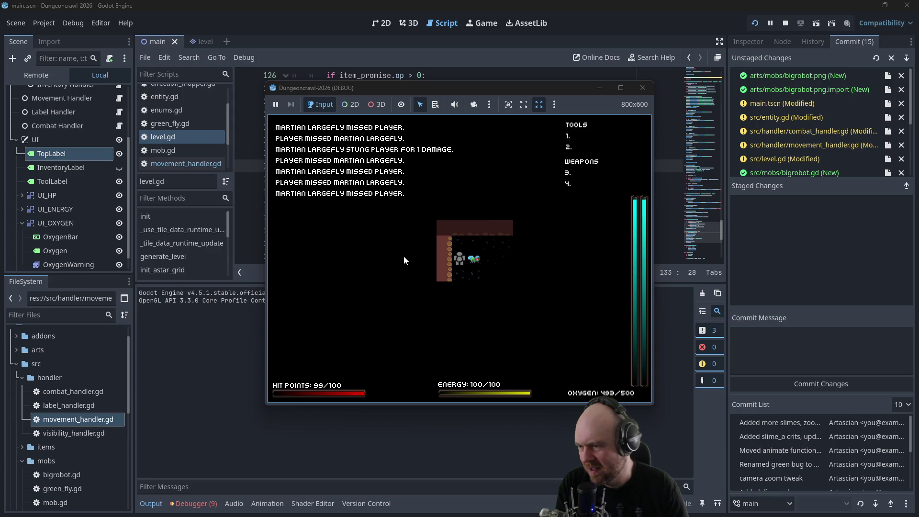
pyautogui.press('Right')
pyautogui.press('Right')
pyautogui.press('Right')
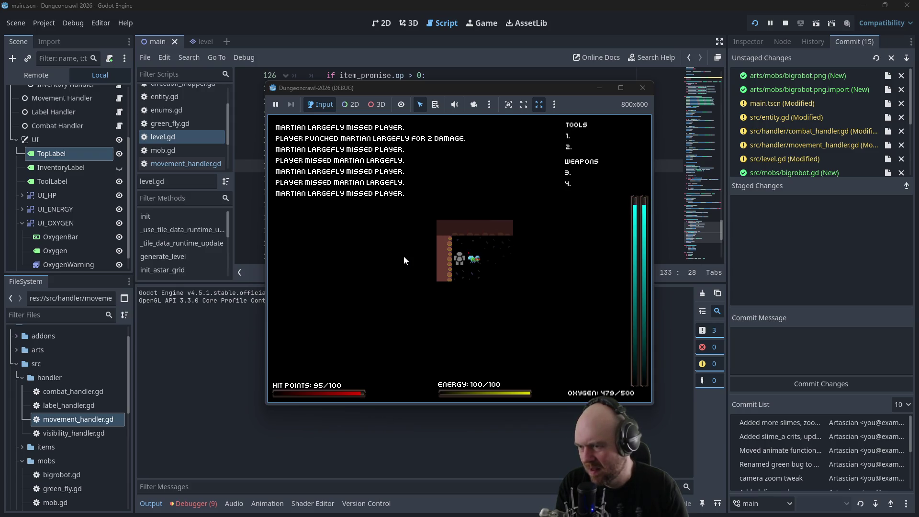
pyautogui.press('Right')
pyautogui.press('Right')
pyautogui.press('i')
pyautogui.press('1')
pyautogui.press('Right')
pyautogui.press('Right')
pyautogui.press('Right')
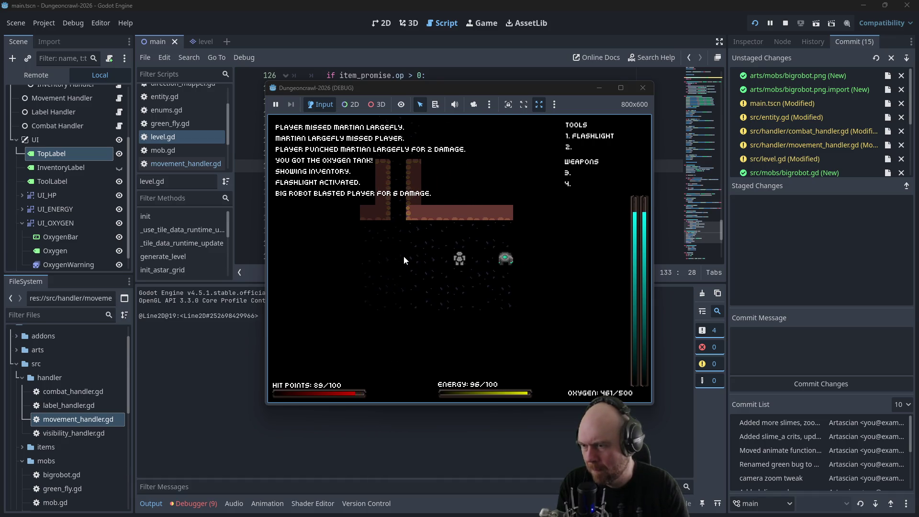
pyautogui.press('Left')
pyautogui.press('Up')
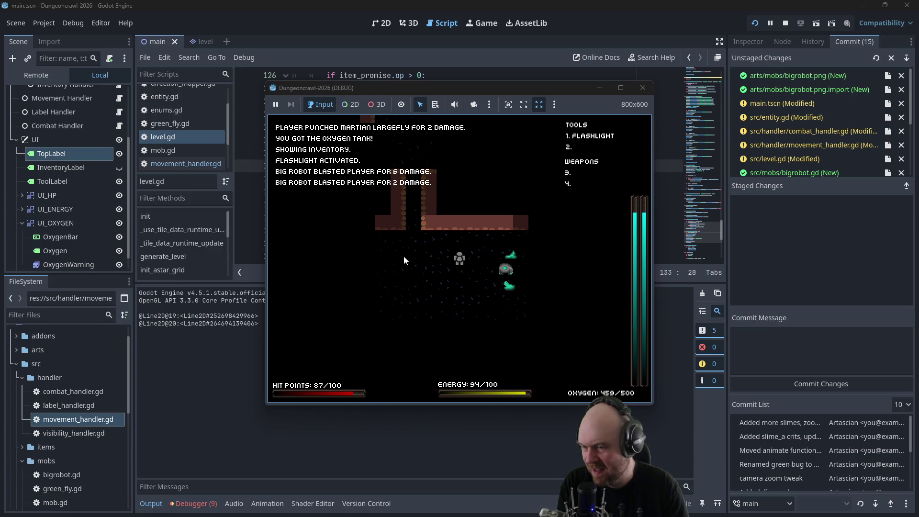
pyautogui.press('Left')
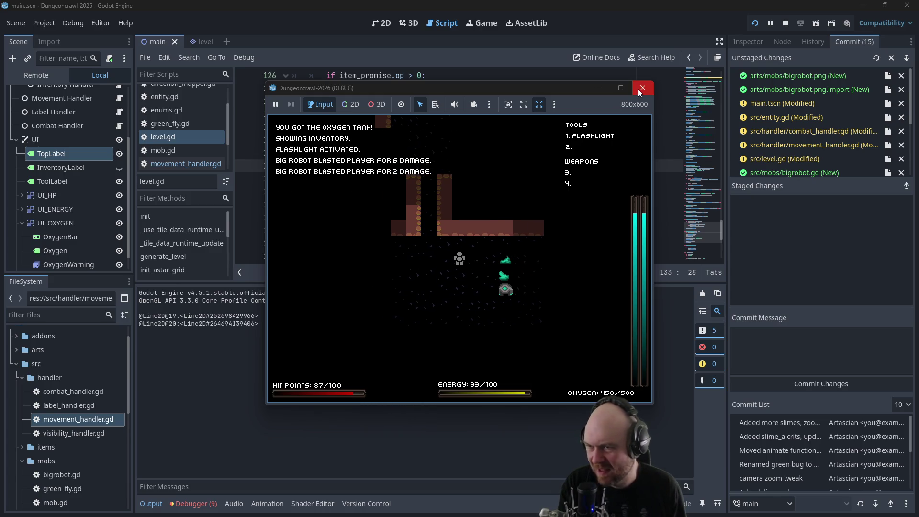
pyautogui.click(641, 88)
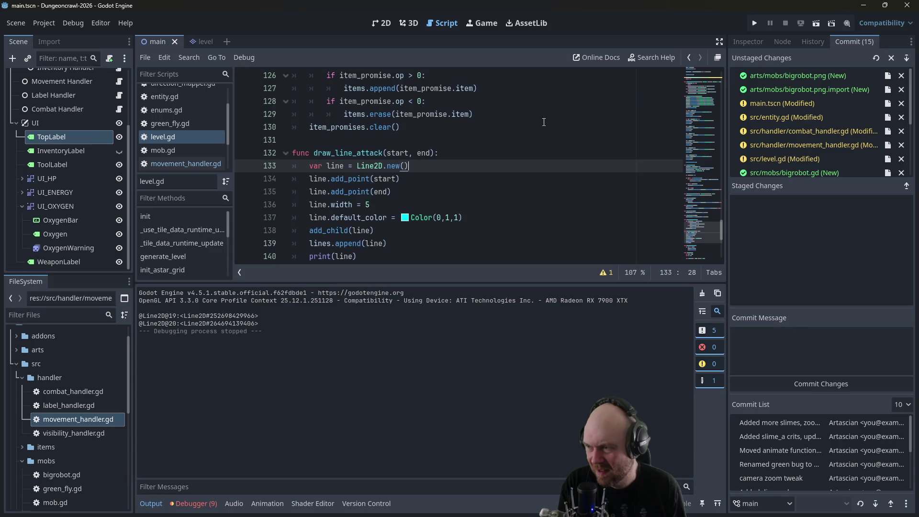
# - Add line.add_point(Vector2(100,100)) below the end point in draw_line_attack, save, and rerun the game
pyautogui.click(410, 174)
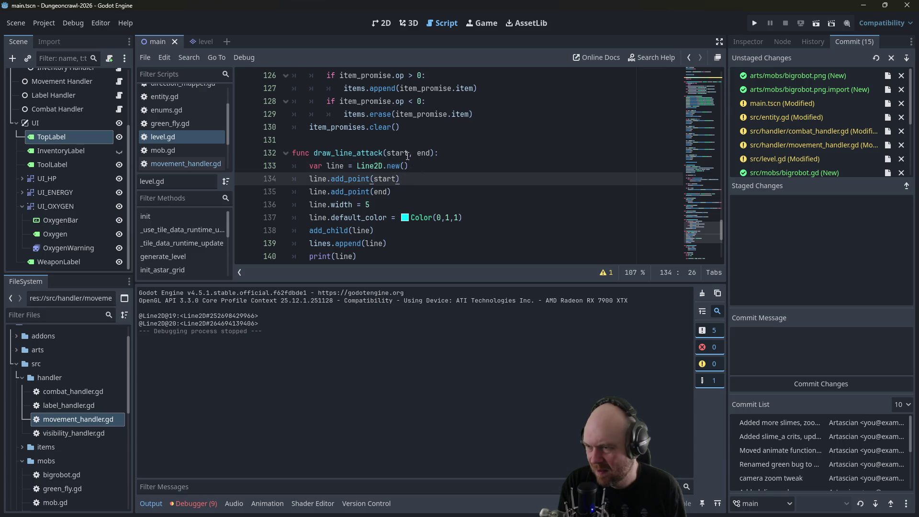
pyautogui.click(406, 152)
pyautogui.scroll(2, 182, 139)
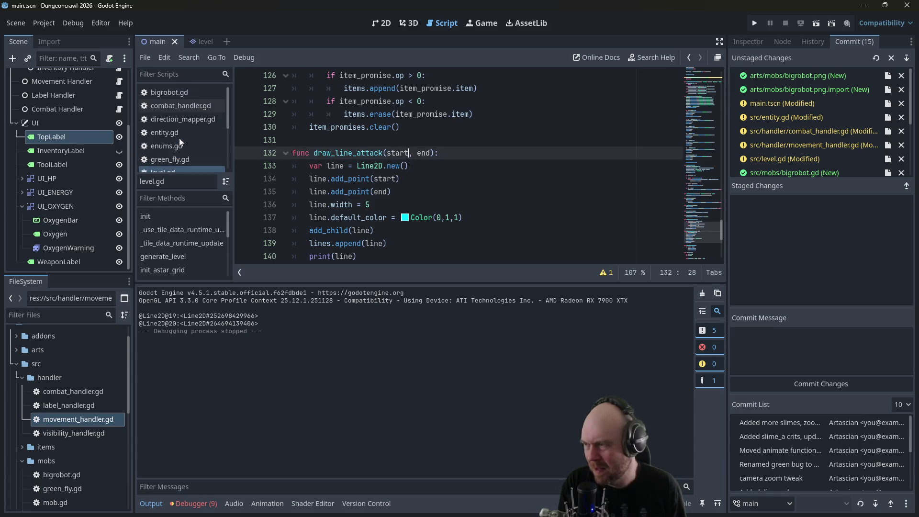
pyautogui.click(462, 174)
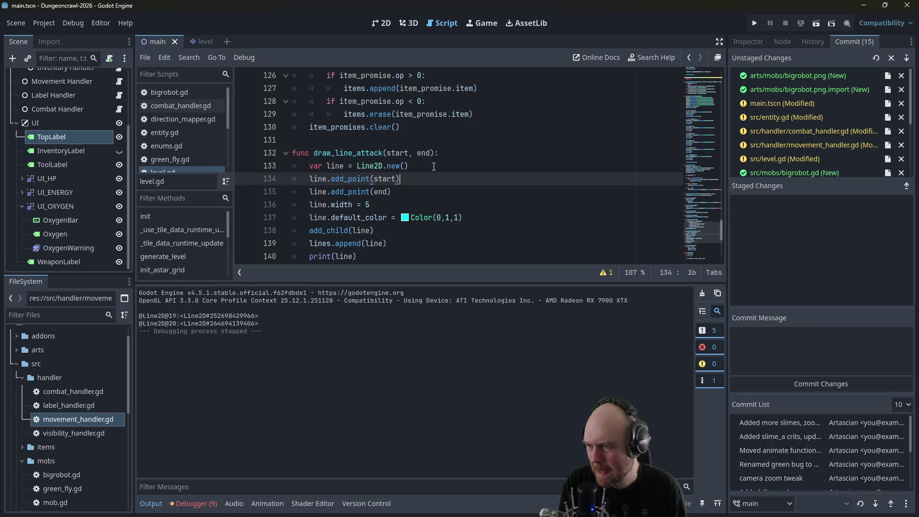
pyautogui.click(421, 191)
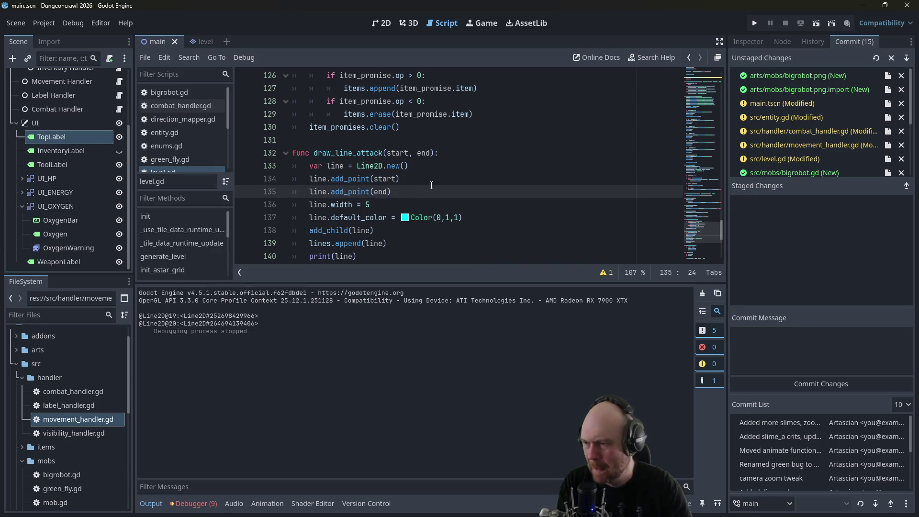
pyautogui.press('Return')
pyautogui.write('line.add_point(')
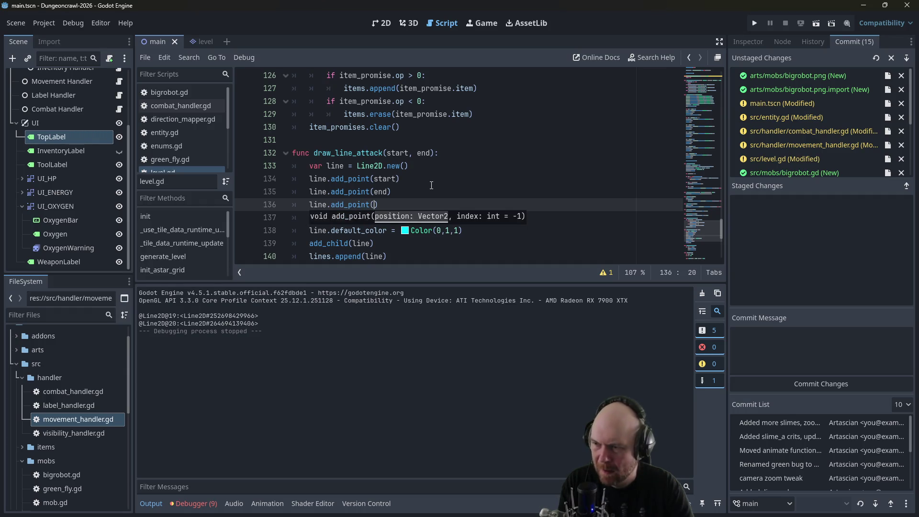
pyautogui.write('tor2(')
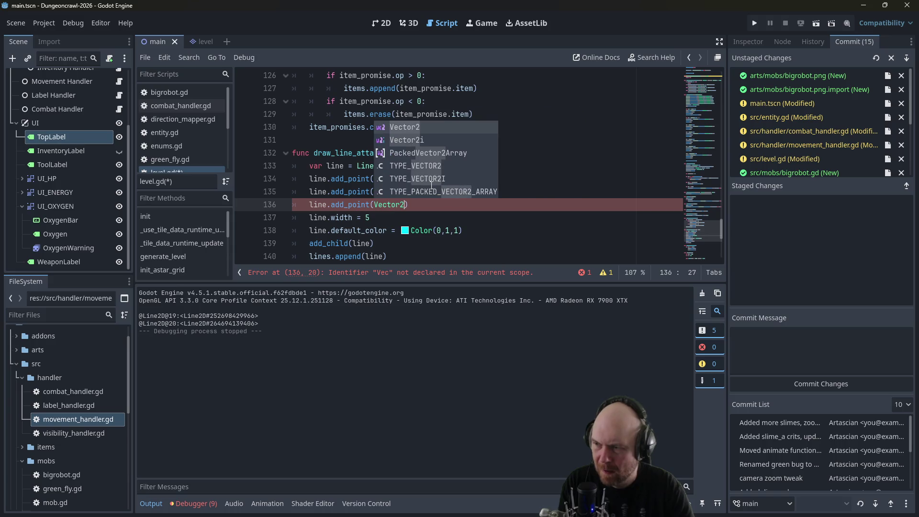
pyautogui.press('BackSpace')
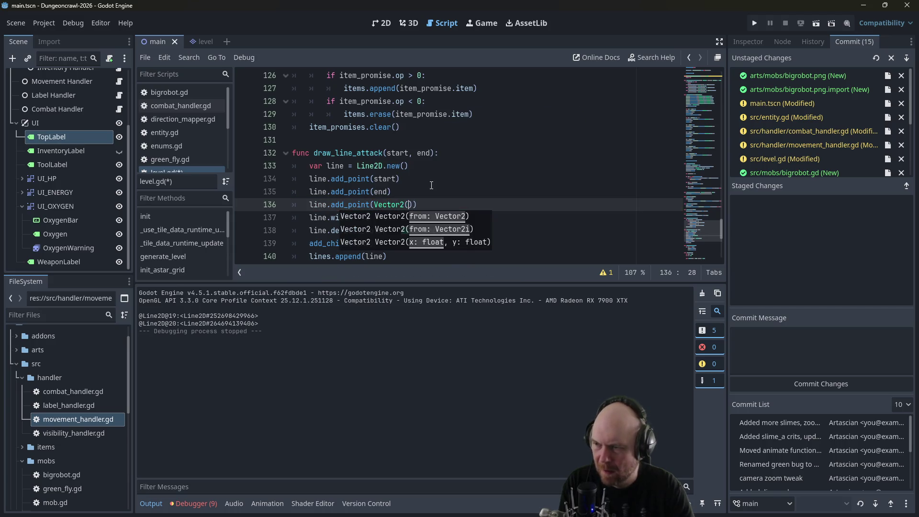
pyautogui.write('100,100')
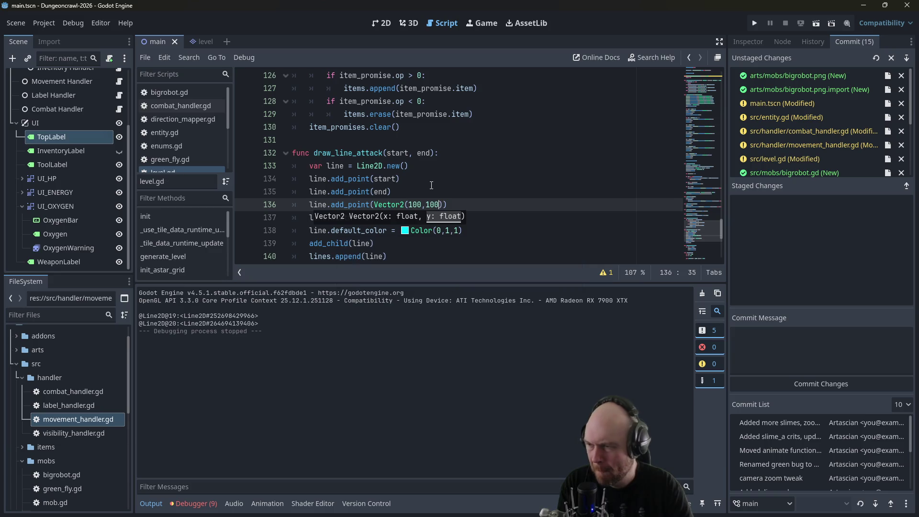
pyautogui.hotkey('ctrl', 's')
pyautogui.click(753, 23)
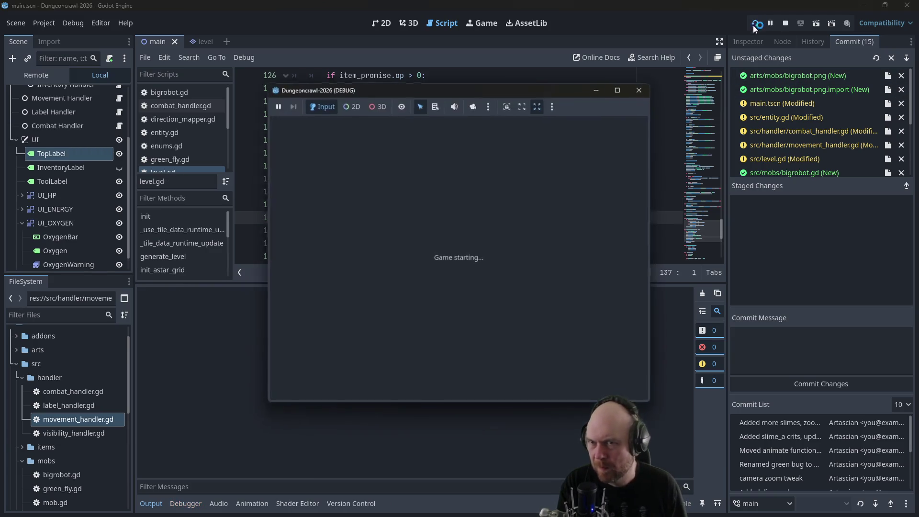
# - Play turns past the Martian Largefly and Big Robot with the flashlight on, then stop the game
pyautogui.press('Down')
pyautogui.press('Down')
pyautogui.press('Down')
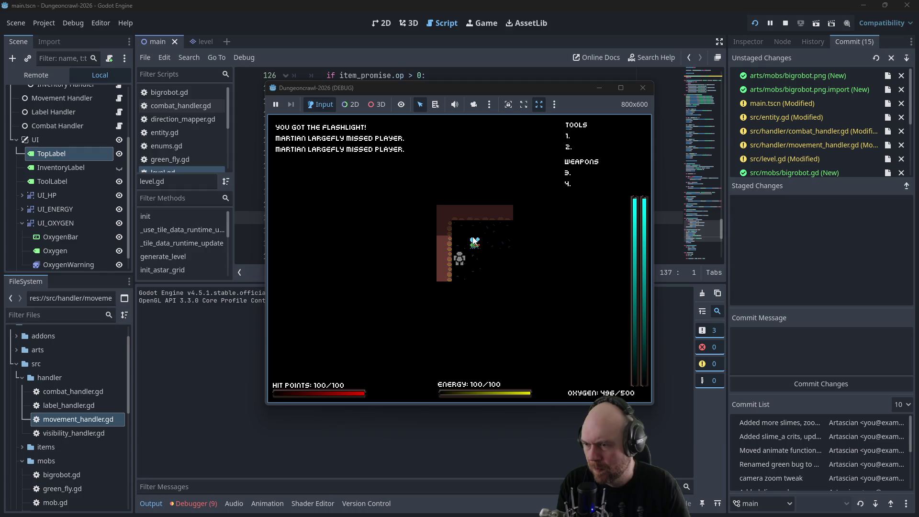
pyautogui.press('Down')
pyautogui.press('Down')
pyautogui.press('Down')
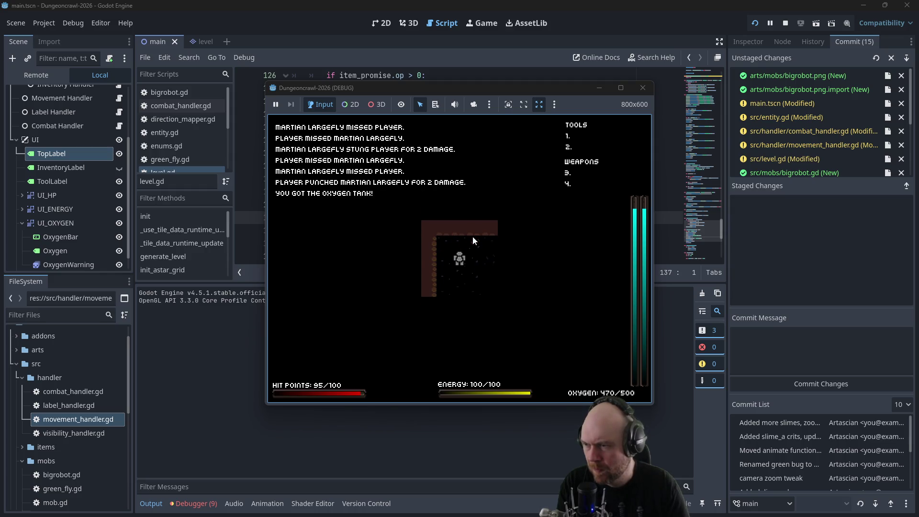
pyautogui.press('i')
pyautogui.press('1')
pyautogui.press('Down')
pyautogui.press('Down')
pyautogui.press('Right')
pyautogui.press('Right')
pyautogui.press('Right')
pyautogui.press('Left')
pyautogui.press('Left')
pyautogui.press('Left')
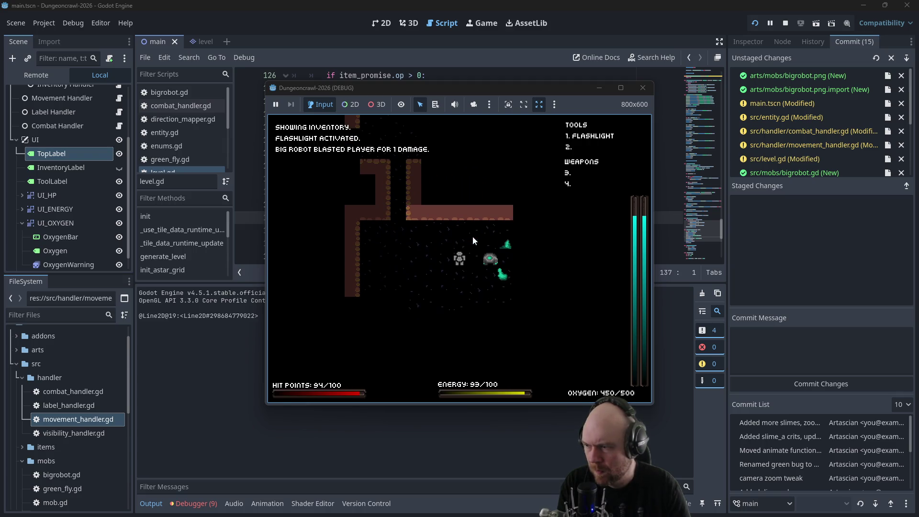
pyautogui.press('Left')
pyautogui.press('Up')
pyautogui.press('Up')
pyautogui.press('Up')
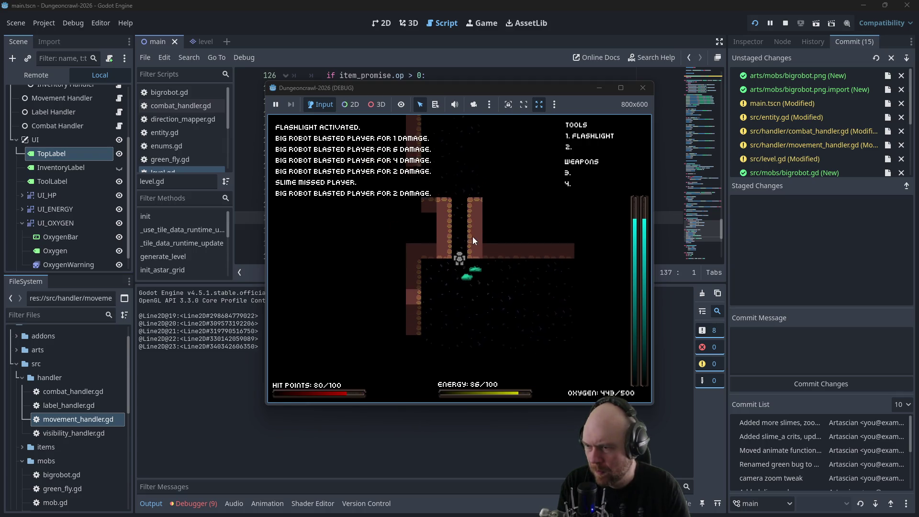
pyautogui.press('Down')
pyautogui.press('Down')
pyautogui.press('Down')
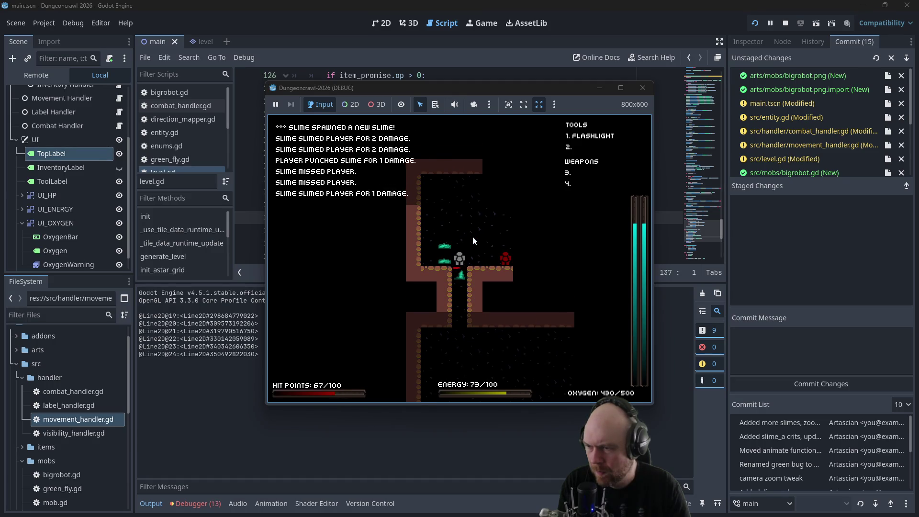
pyautogui.press('Down')
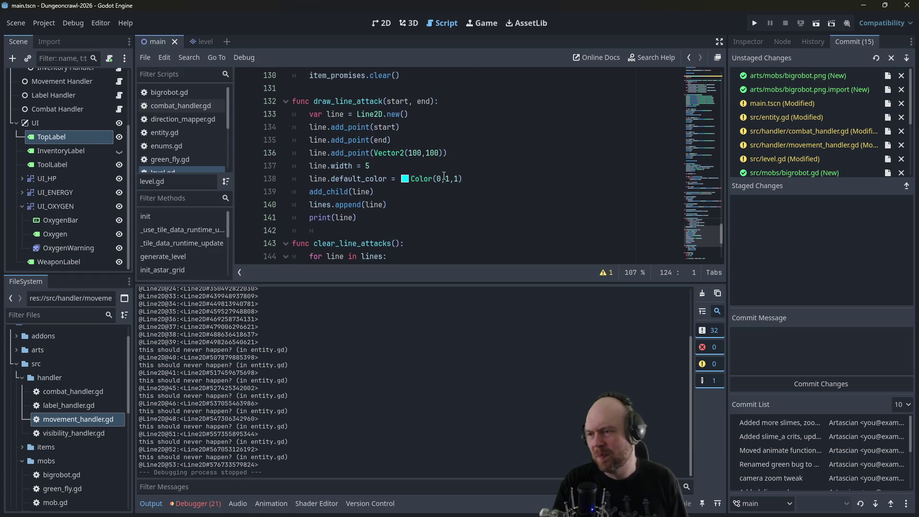
# - Add line.add_point(Vector2(200,200)) below the Vector2(100,100) test point
pyautogui.click(485, 150)
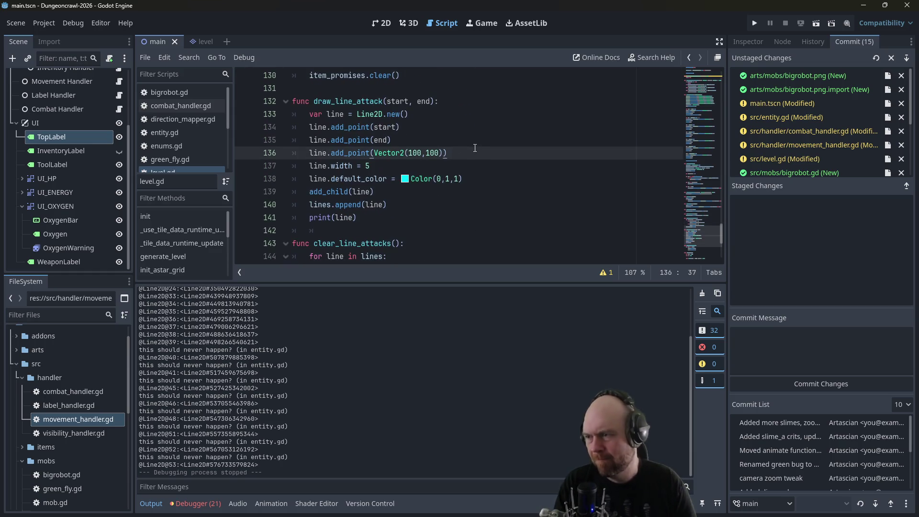
pyautogui.press('Return')
pyautogui.write('line.add_poi')
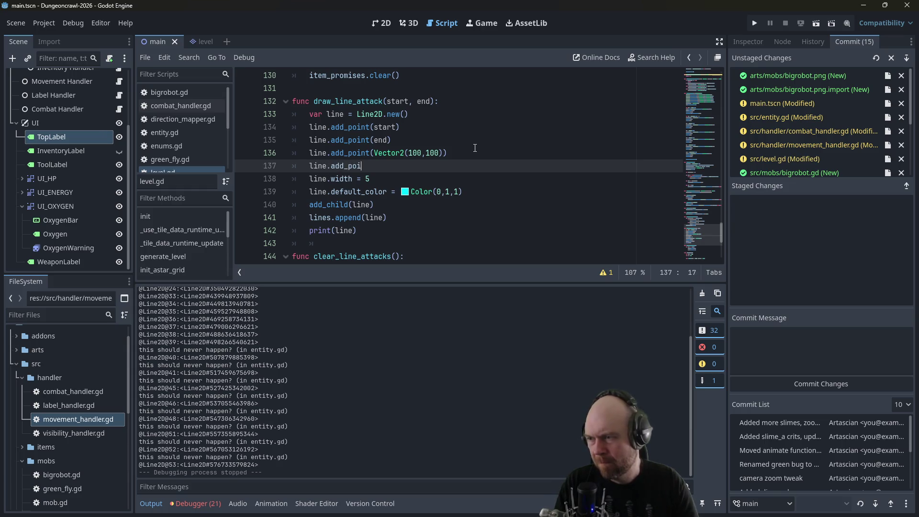
pyautogui.press('BackSpace')
pyautogui.press('BackSpace')
pyautogui.press('BackSpace')
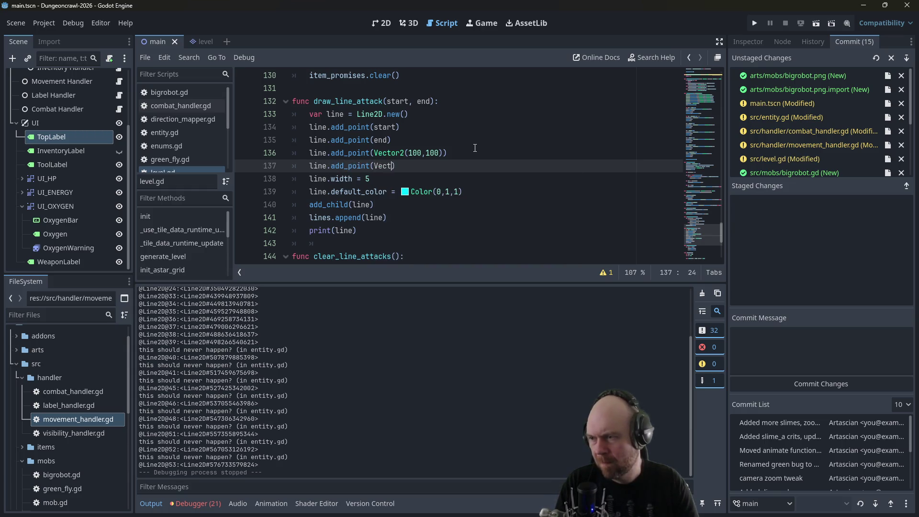
pyautogui.write('or2(200,2')
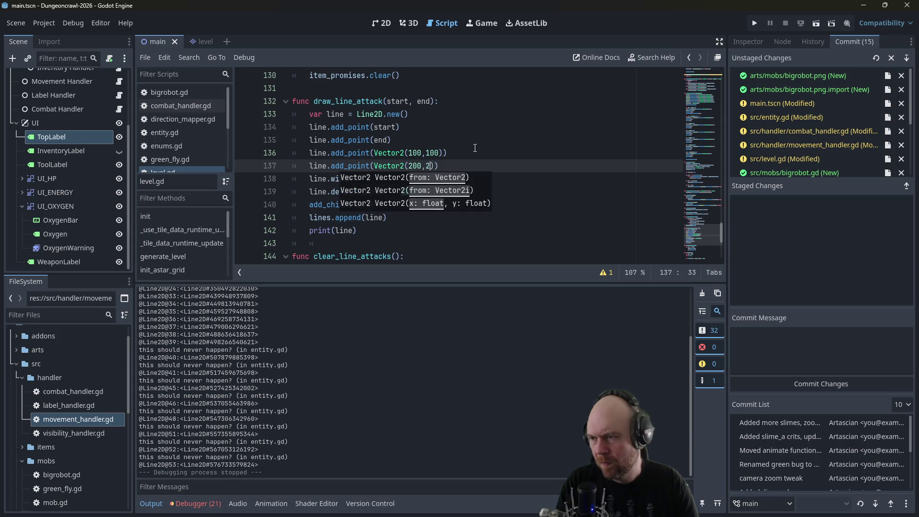
pyautogui.click(474, 148)
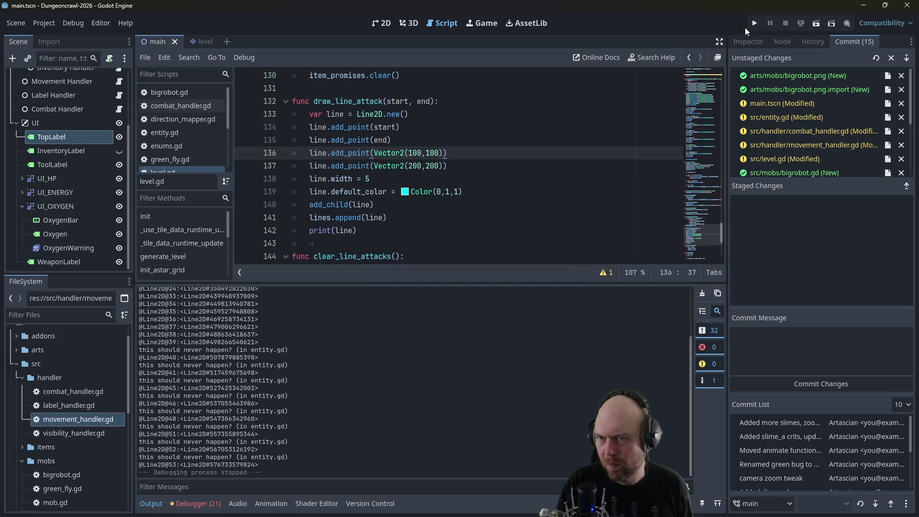
# - Playtest: attack the Martian Largefly, grab the oxygen tank, turn on the flashlight, then stop
pyautogui.click(749, 25)
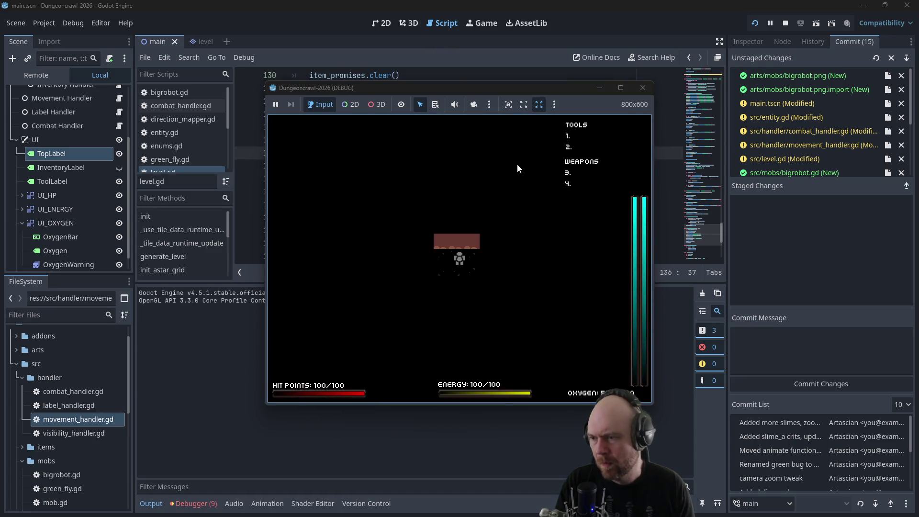
pyautogui.press('Right')
pyautogui.press('Right')
pyautogui.press('Right')
pyautogui.press('Down')
pyautogui.press('Down')
pyautogui.press('Down')
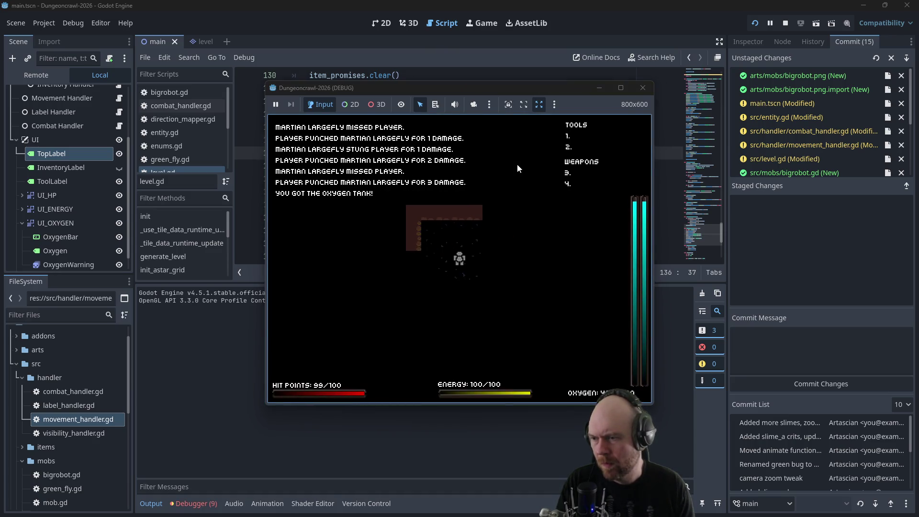
pyautogui.press('i')
pyautogui.press('1')
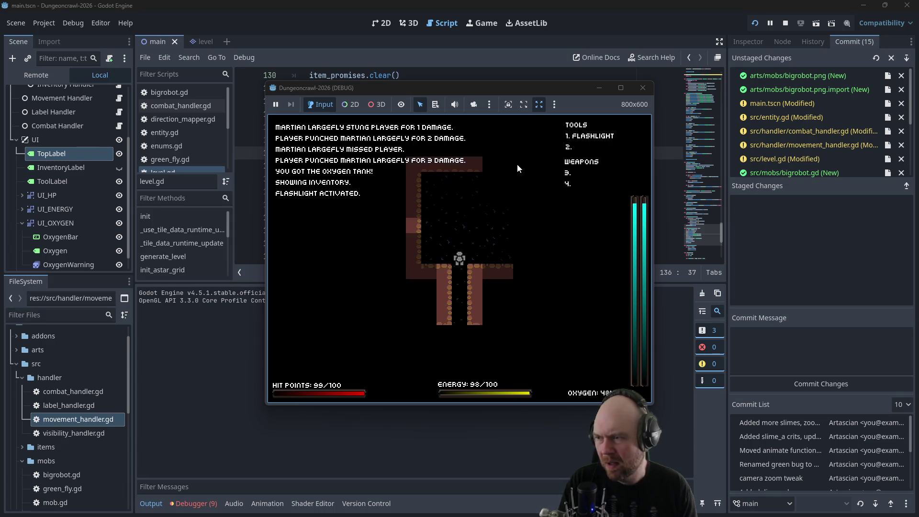
pyautogui.press('Down')
pyautogui.press('Down')
pyautogui.press('Down')
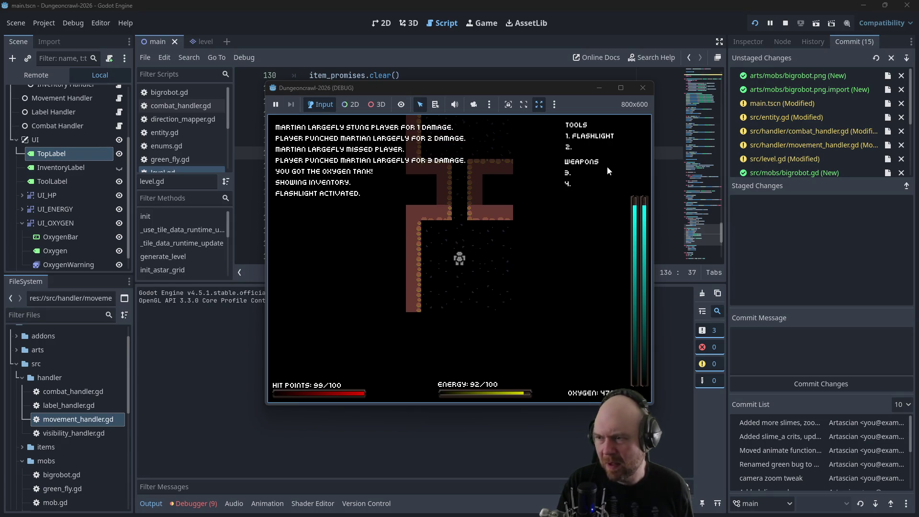
pyautogui.click(643, 87)
# - Insert an early 'return' at the top of clear_line_attacks and save level.gd
pyautogui.scroll(-1, 329, 218)
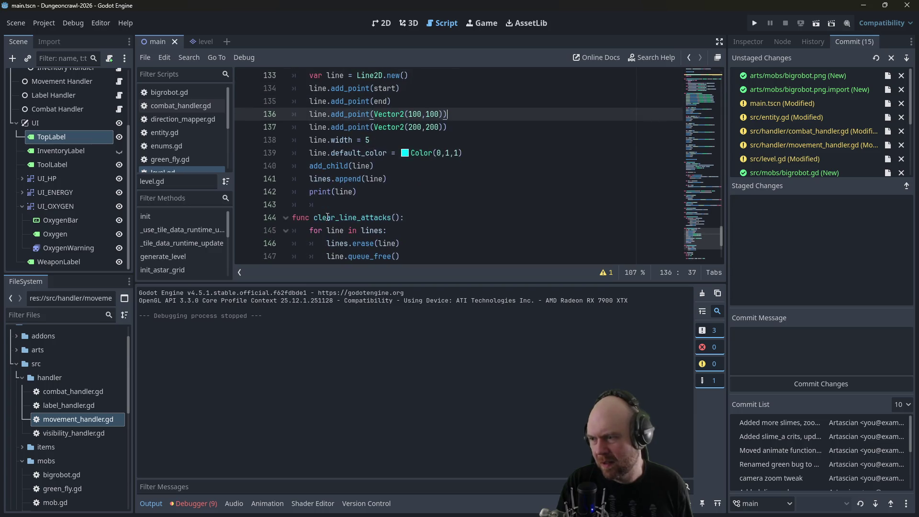
pyautogui.click(312, 229)
pyautogui.press('Return')
pyautogui.press('Up')
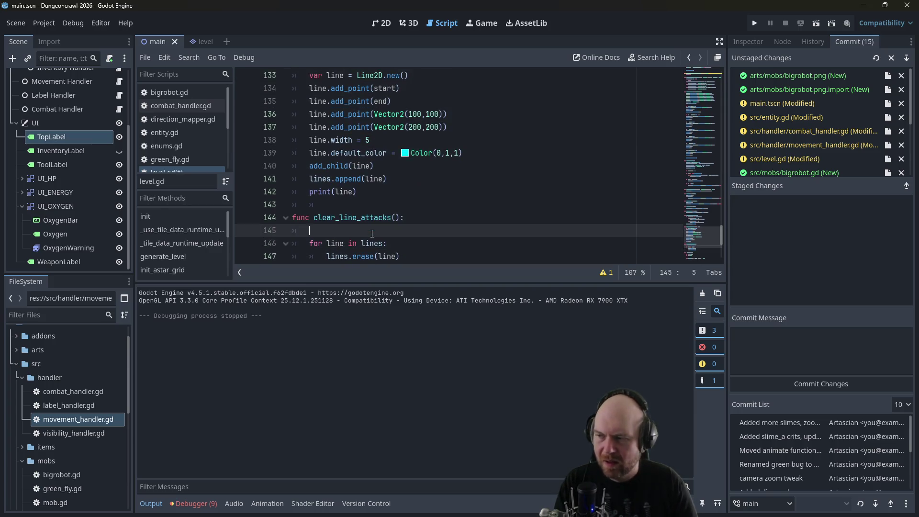
pyautogui.write('return')
pyautogui.hotkey('ctrl', 's')
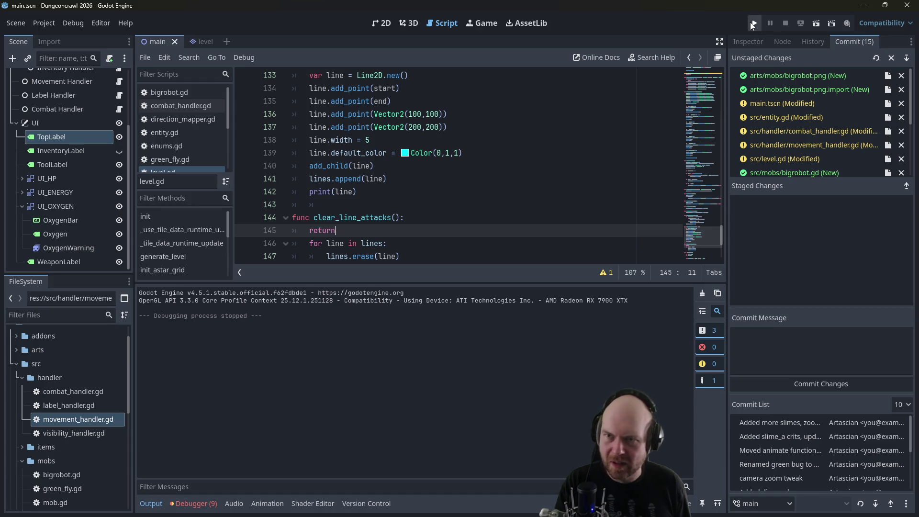
# - Run the game, fight the Largefly, light the flashlight and approach the big robot until lines appear
pyautogui.click(749, 22)
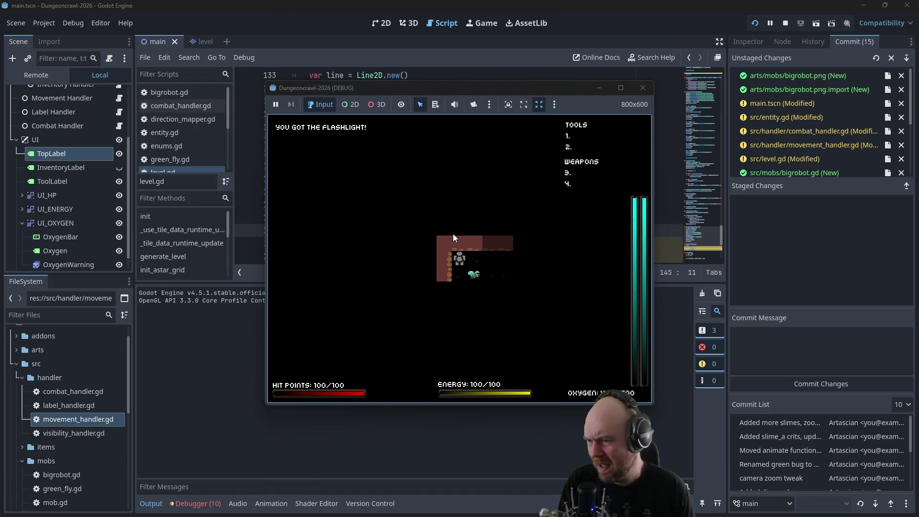
pyautogui.press('Right')
pyautogui.press('Right')
pyautogui.press('Right')
pyautogui.press('Down')
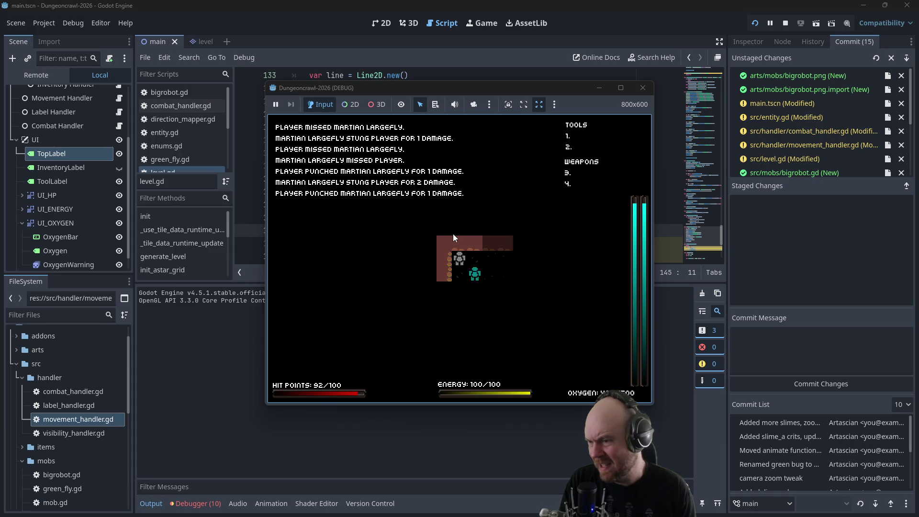
pyautogui.press('Down')
pyautogui.press('i')
pyautogui.press('1')
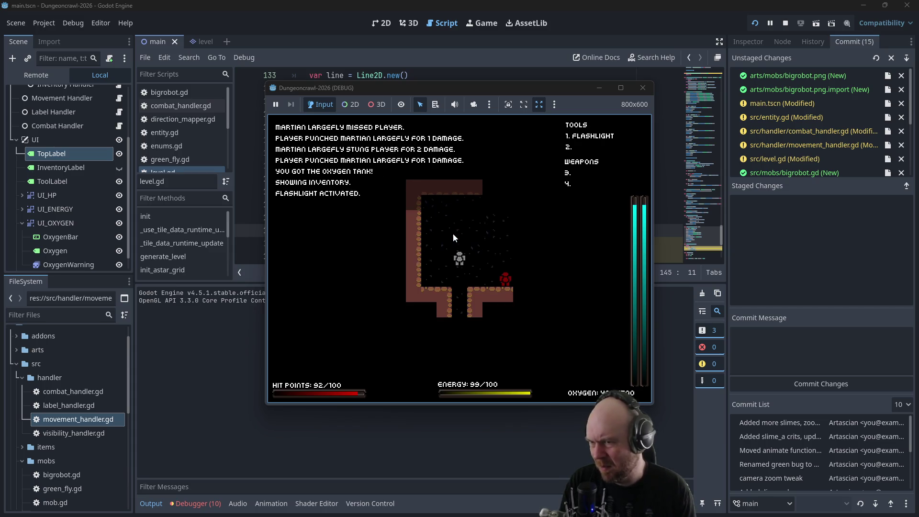
pyautogui.press('Up')
pyautogui.press('Up')
pyautogui.press('Up')
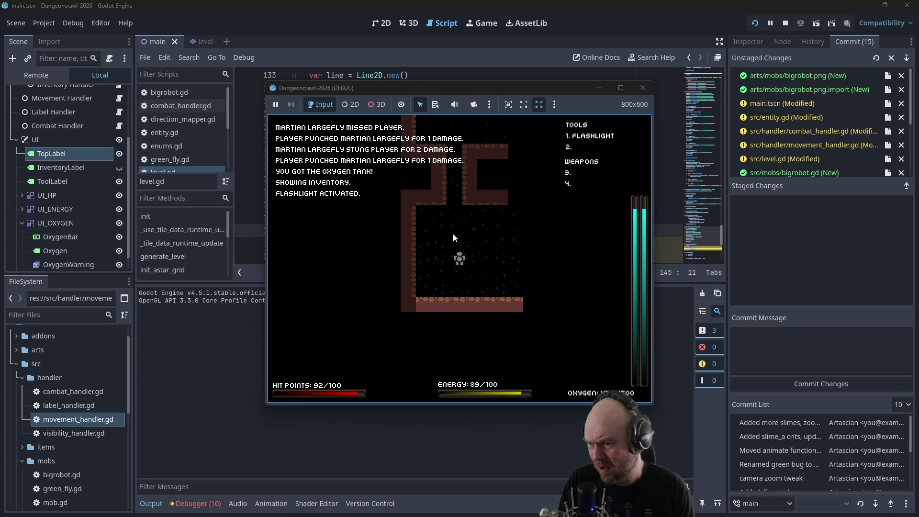
pyautogui.press('Up')
pyautogui.press('Up')
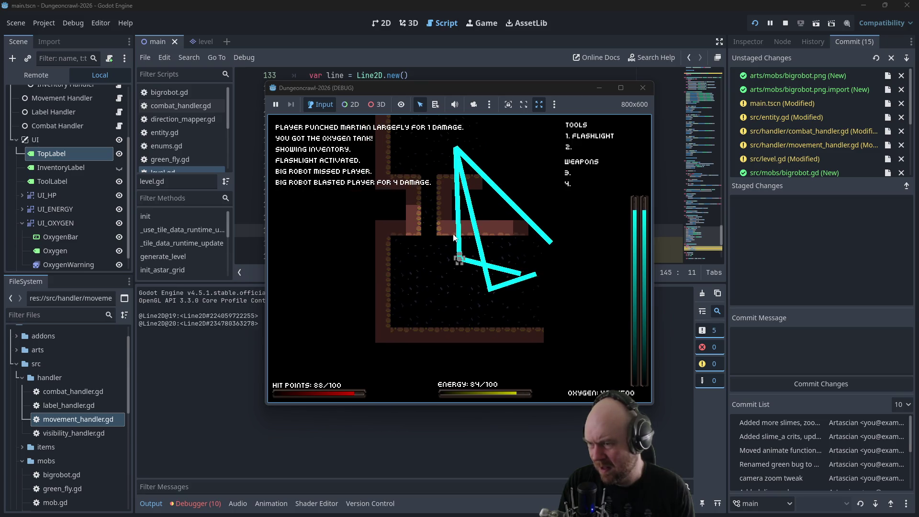
pyautogui.press('Left')
pyautogui.press('Up')
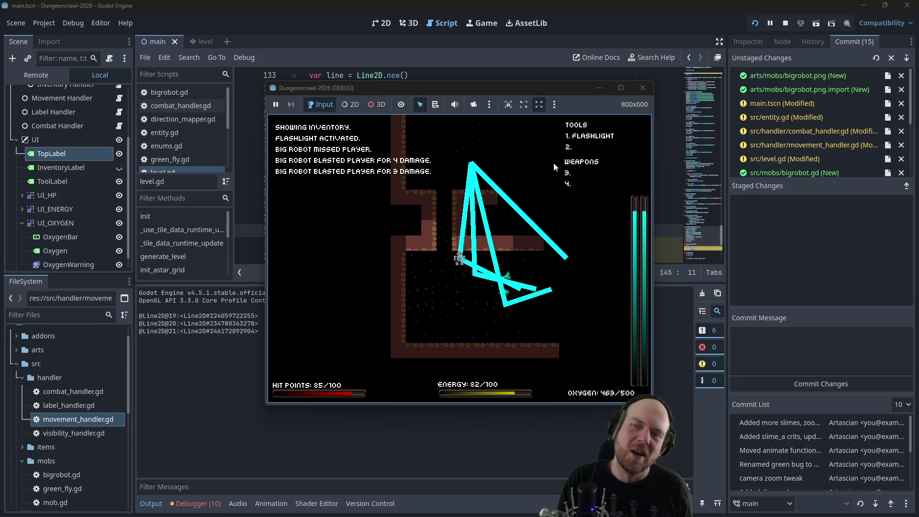
pyautogui.click(642, 88)
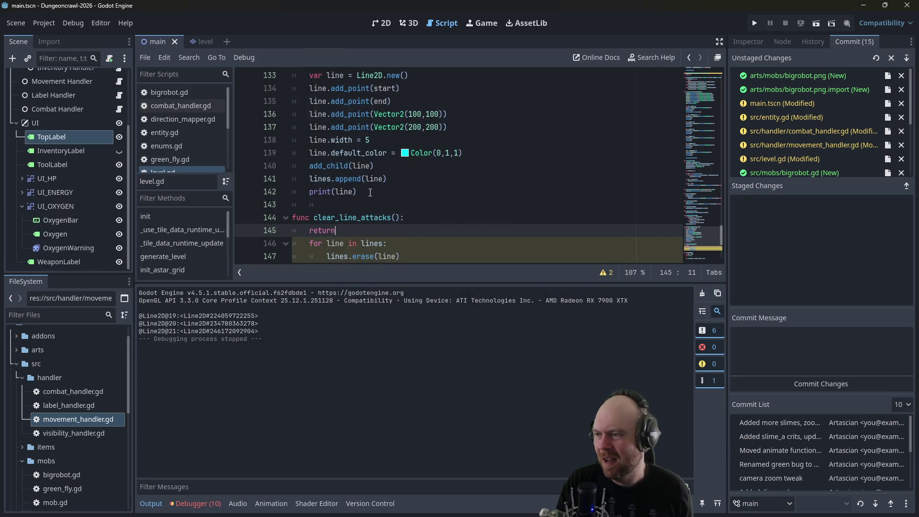
# - Remove the early return and both test add_point lines, set line.width = 2, and save
pyautogui.click(372, 190)
pyautogui.scroll(1, 354, 191)
pyautogui.scroll(-2, 335, 191)
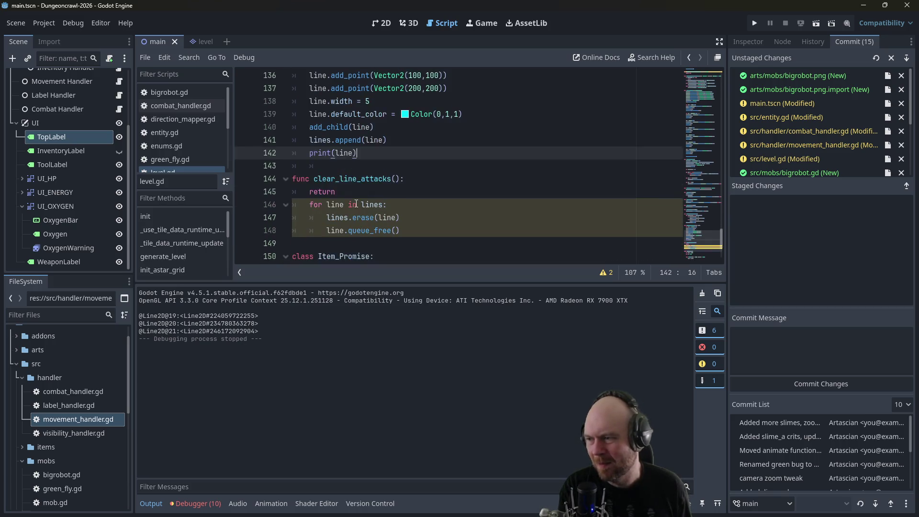
pyautogui.moveTo(335, 192); pyautogui.dragTo(309, 192)
pyautogui.press('BackSpace')
pyautogui.press('BackSpace')
pyautogui.press('BackSpace')
pyautogui.scroll(2, 366, 159)
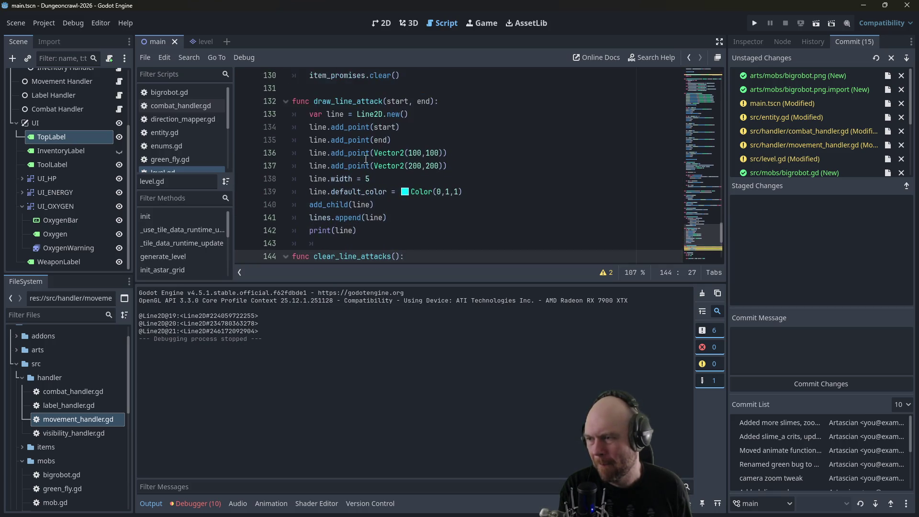
pyautogui.moveTo(452, 162); pyautogui.dragTo(270, 154)
pyautogui.press('BackSpace')
pyautogui.press('BackSpace')
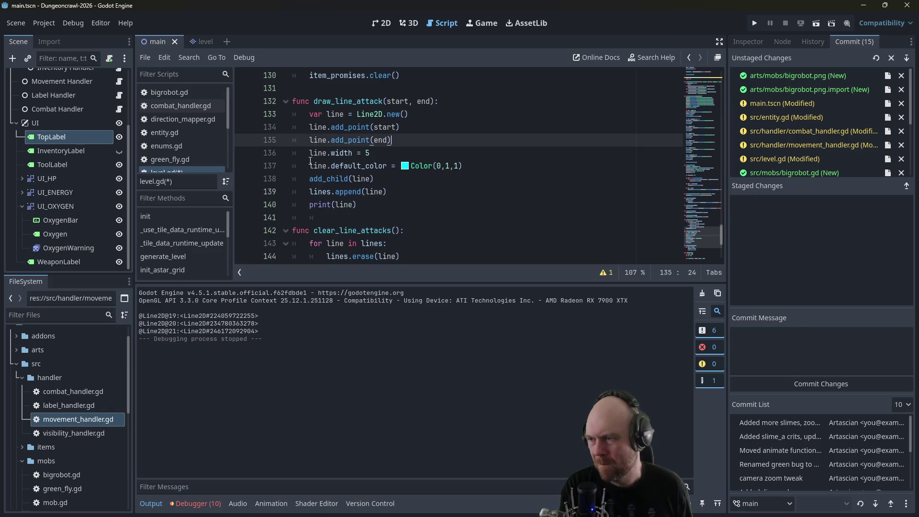
pyautogui.click(367, 153)
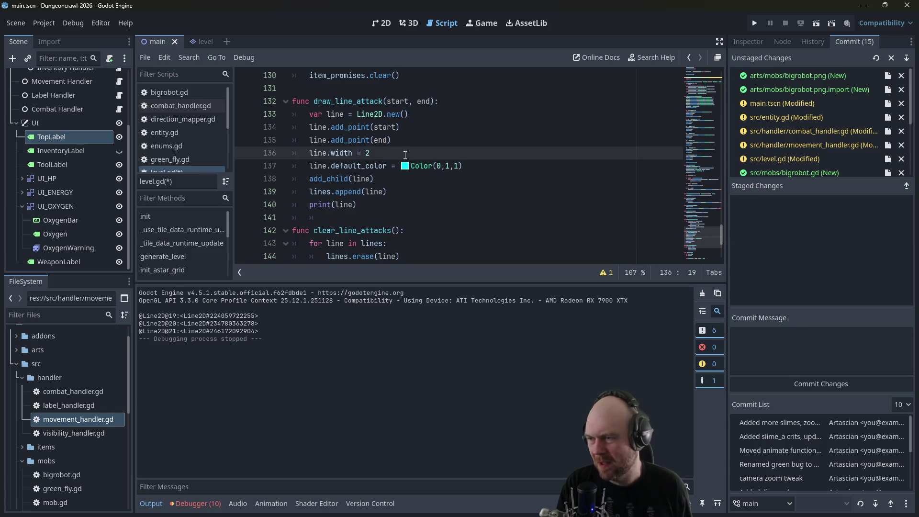
pyautogui.hotkey('ctrl', 's')
# - Delete print(line) and re-add 'return' above the loop in clear_line_attacks, then save
pyautogui.scroll(-1, 360, 232)
pyautogui.click(349, 217)
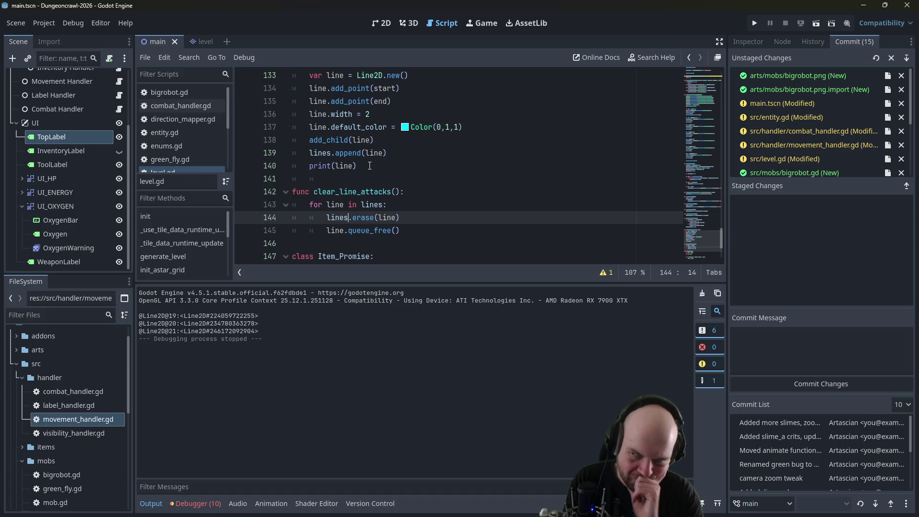
pyautogui.moveTo(370, 166)
pyautogui.mouseDown()
pyautogui.moveTo(309, 166)
pyautogui.moveTo(392, 153)
pyautogui.mouseUp()
pyautogui.press('BackSpace')
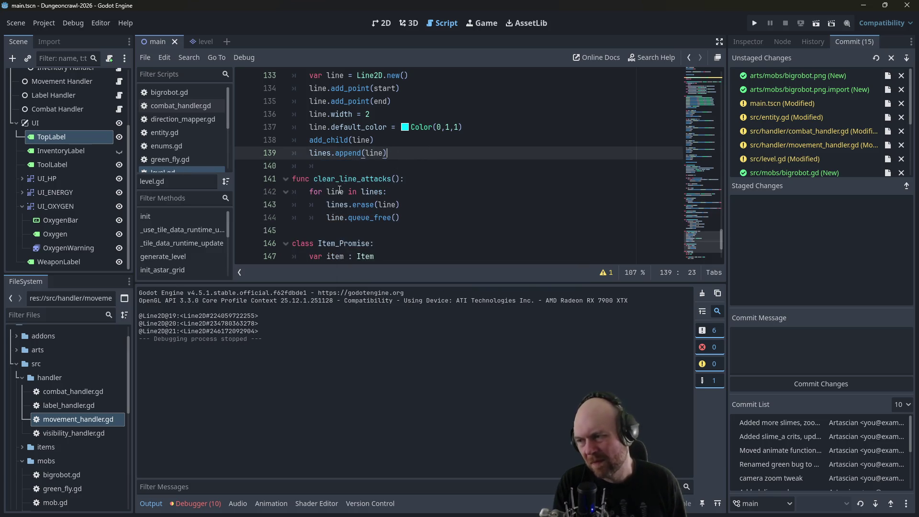
pyautogui.click(307, 192)
pyautogui.press('Return')
pyautogui.press('Up')
pyautogui.write('return')
pyautogui.hotkey('ctrl', 's')
# - Run the game, attack the Martian Largefly twice, and close it
pyautogui.click(755, 22)
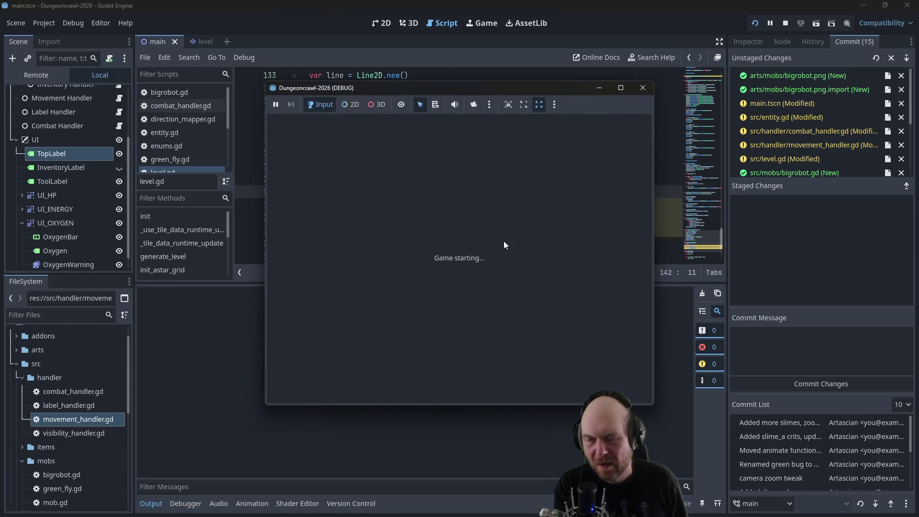
pyautogui.press('Down')
pyautogui.press('Right')
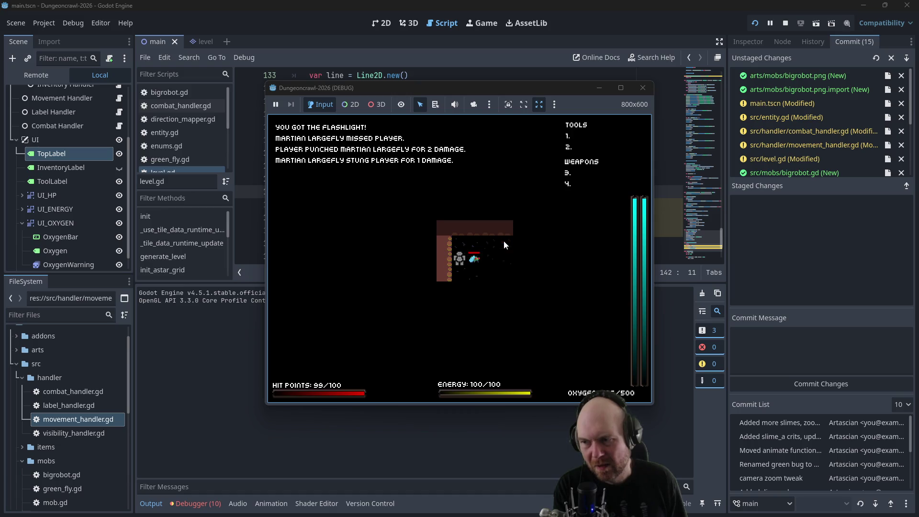
pyautogui.press('Right')
pyautogui.press('Right')
pyautogui.click(645, 92)
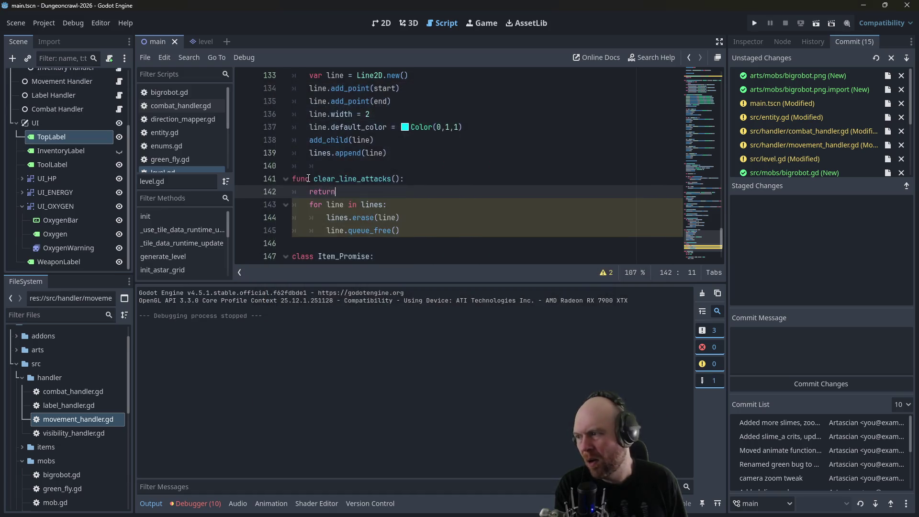
# - Move the level.clear_line_attacks() call in movement_handler.gd to right after do_tool_turns, then test-run briefly
pyautogui.scroll(-2, 174, 140)
pyautogui.click(185, 157)
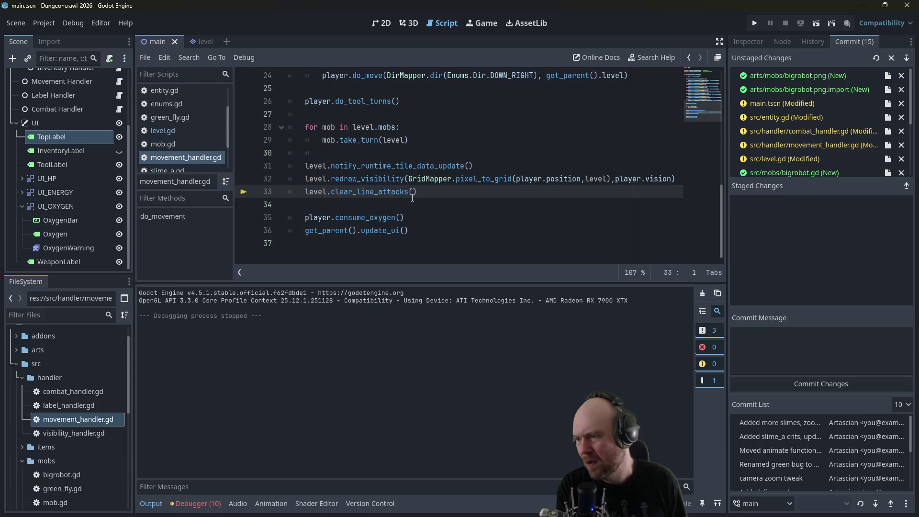
pyautogui.hotkey('shift', 'End')
pyautogui.hotkey('ctrl', 'c')
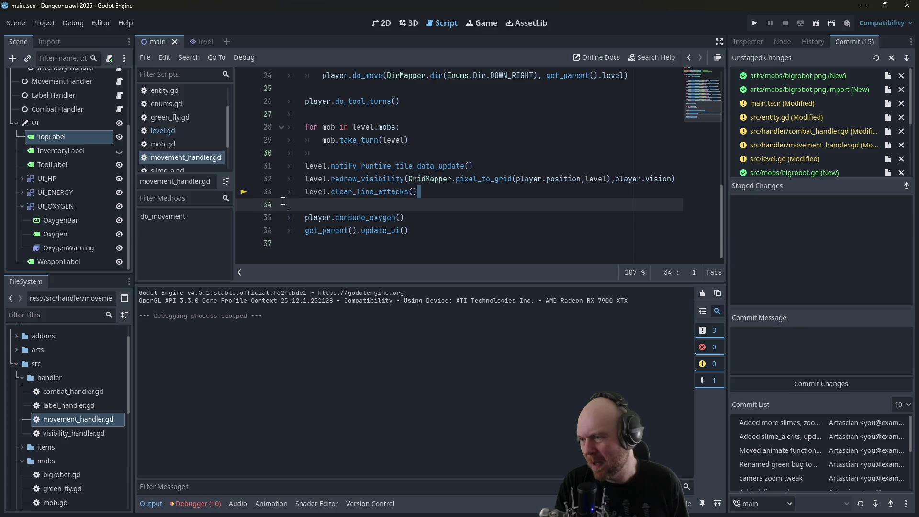
pyautogui.press('BackSpace')
pyautogui.scroll(1, 352, 136)
pyautogui.click(344, 153)
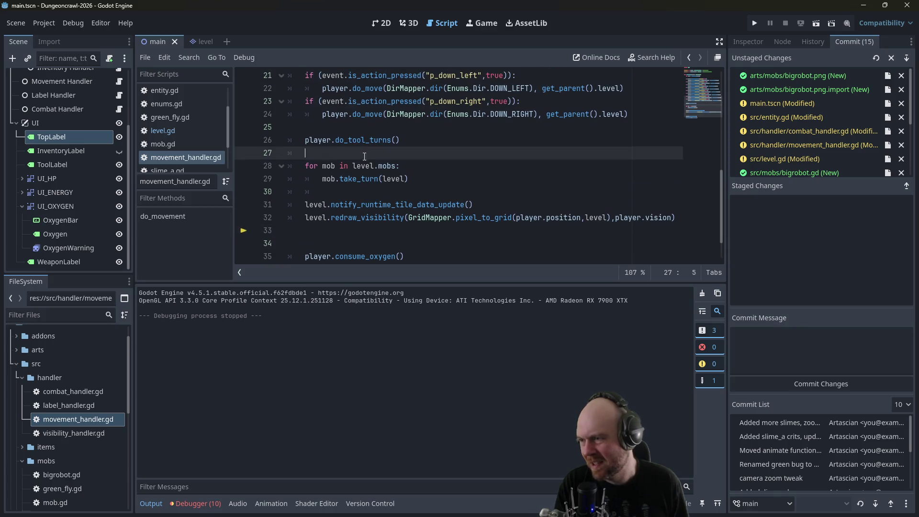
pyautogui.press('Return')
pyautogui.hotkey('ctrl', 'v')
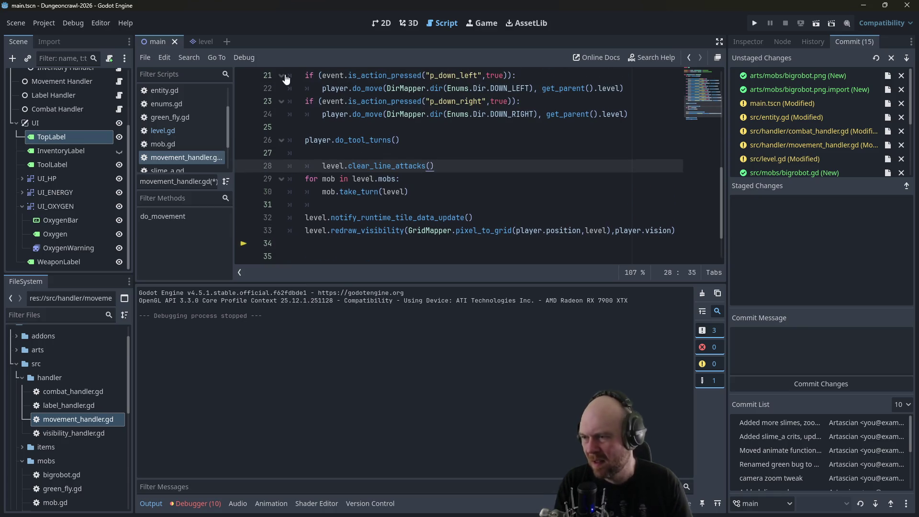
pyautogui.press('BackSpace')
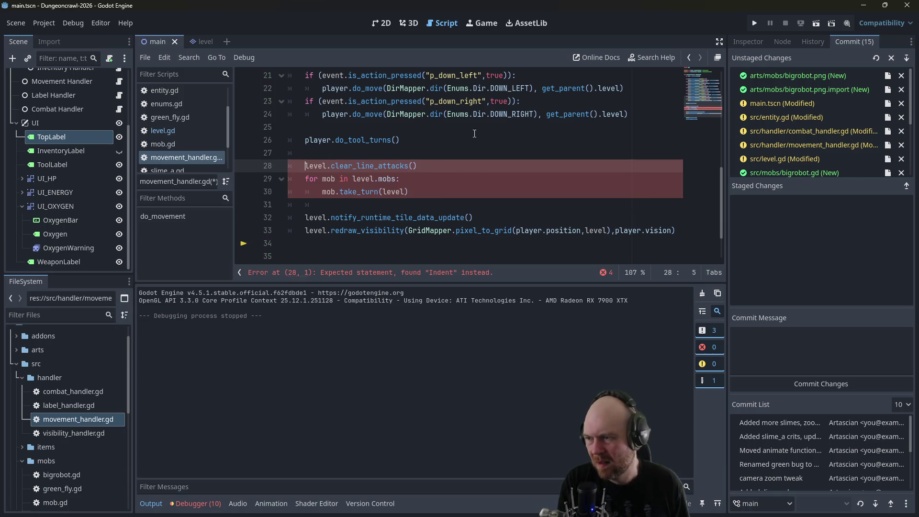
pyautogui.click(754, 24)
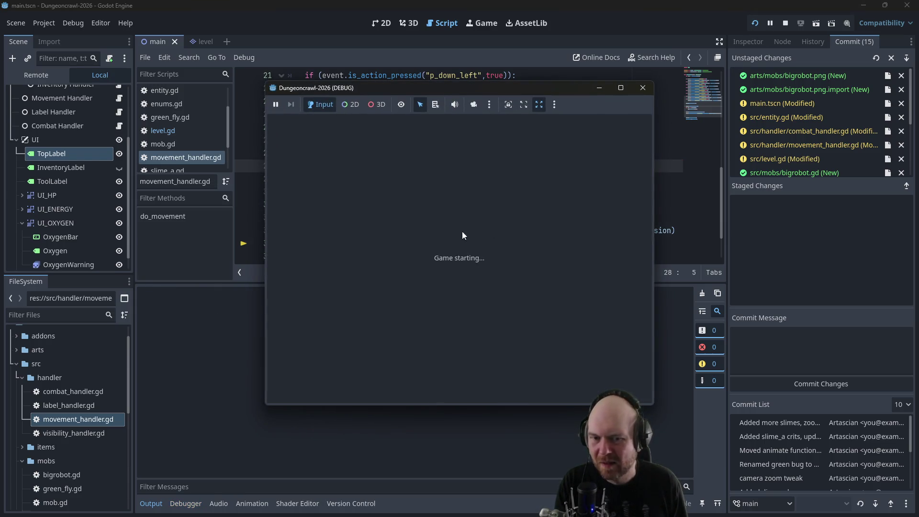
pyautogui.click(645, 88)
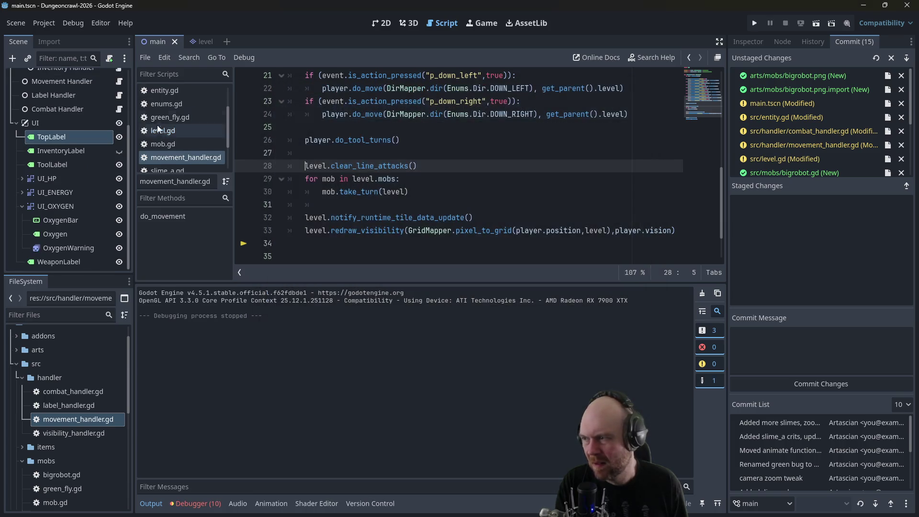
# - Delete the 'return' line from clear_line_attacks in level.gd and relaunch the game
pyautogui.scroll(2, 162, 127)
pyautogui.scroll(-1, 181, 127)
pyautogui.scroll(2, 185, 120)
pyautogui.scroll(-1, 184, 131)
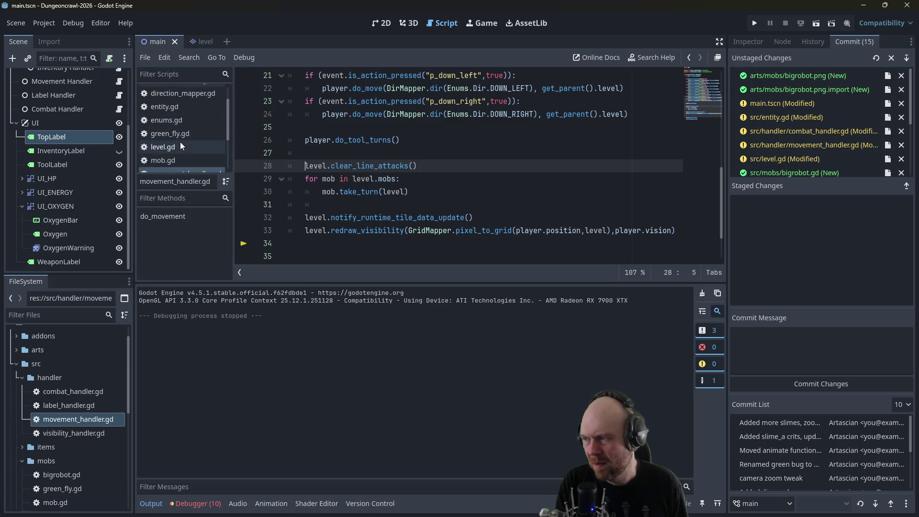
pyautogui.click(178, 145)
pyautogui.click(447, 222)
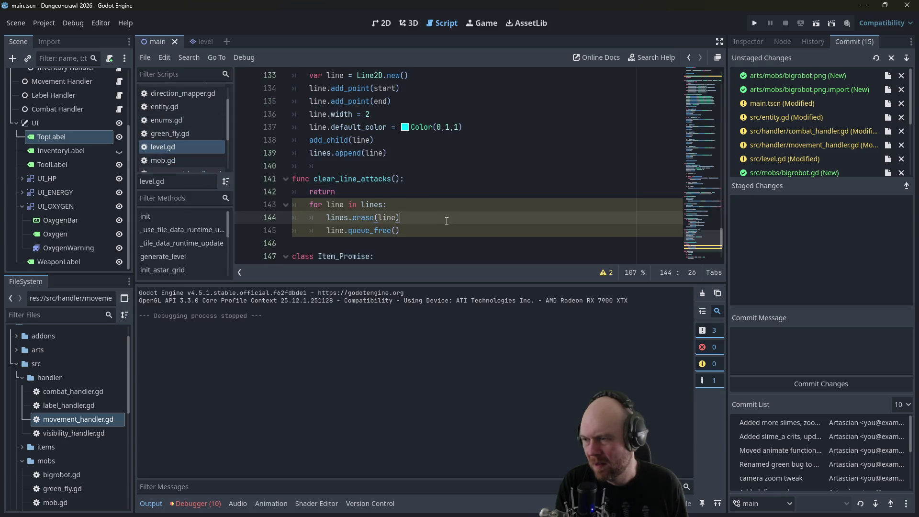
pyautogui.moveTo(419, 192); pyautogui.dragTo(293, 191)
pyautogui.press('BackSpace')
pyautogui.press('BackSpace')
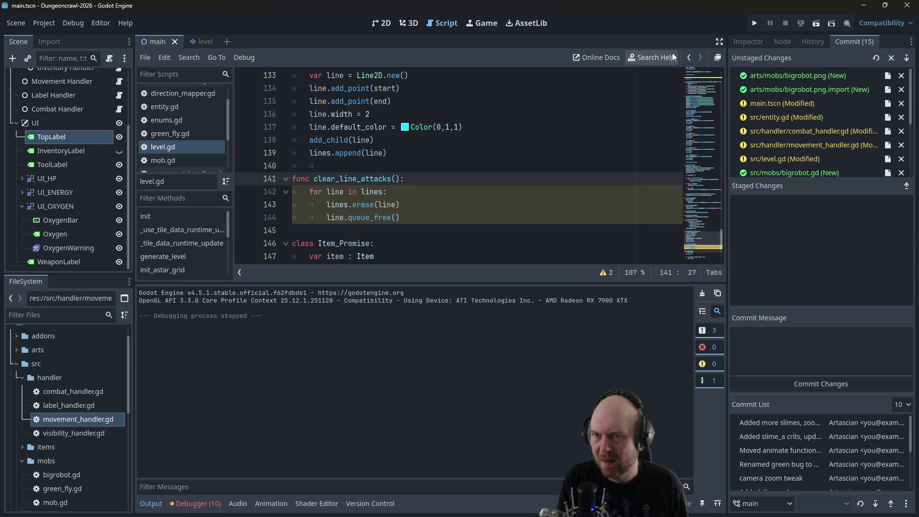
pyautogui.click(757, 22)
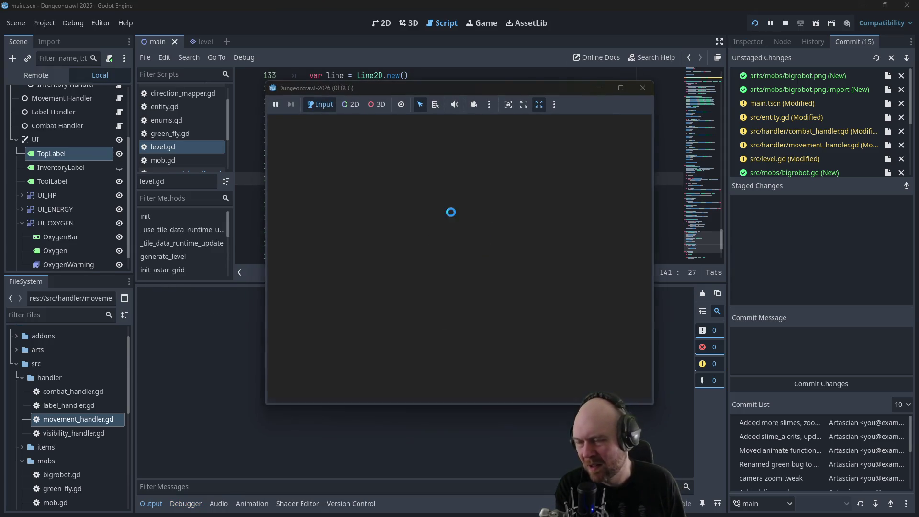
# - Pick up items, show the inventory and activate the flashlight, then head out and up the corridor
pyautogui.press('Up')
pyautogui.press('Right')
pyautogui.press('Right')
pyautogui.press('Right')
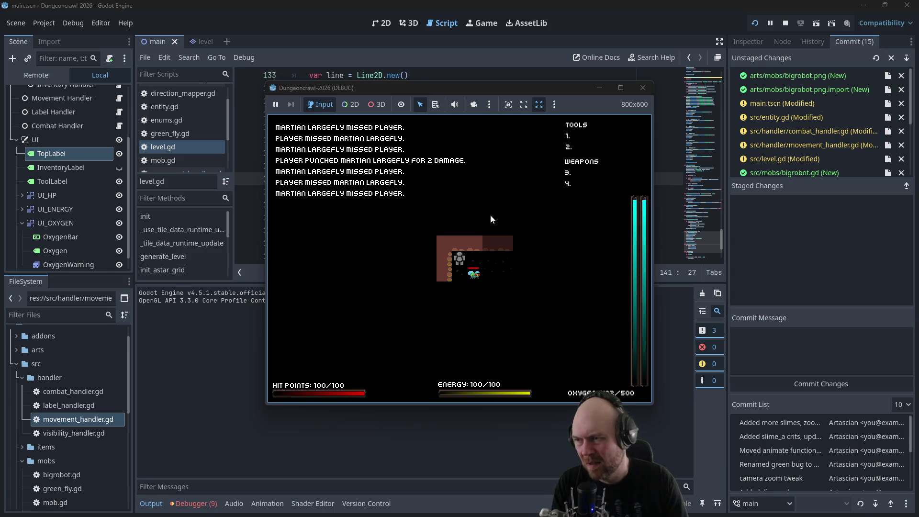
pyautogui.press('i')
pyautogui.press('1')
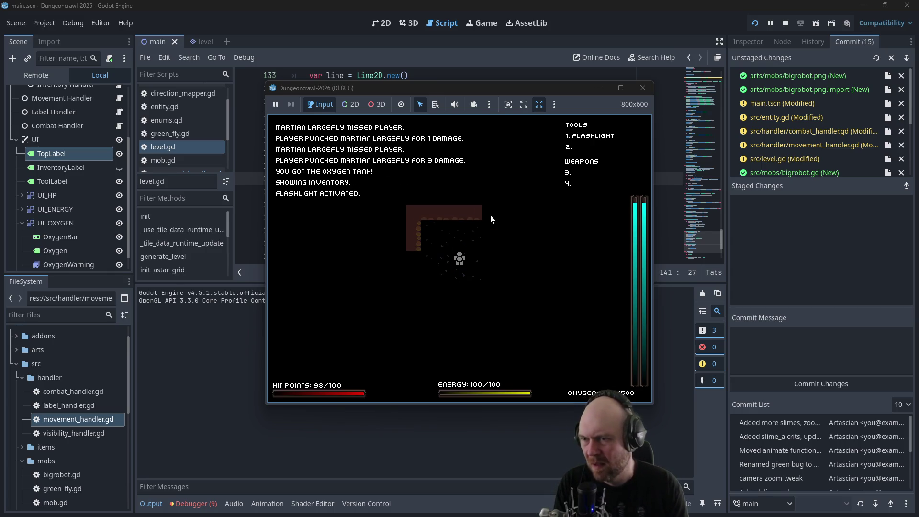
pyautogui.press('Down')
pyautogui.press('Down')
pyautogui.press('Down')
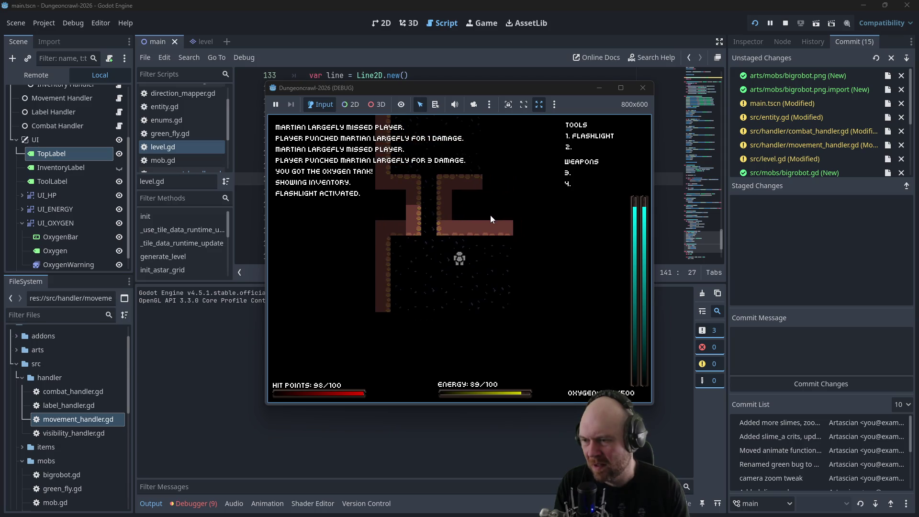
pyautogui.press('Left')
pyautogui.press('Left')
pyautogui.press('Left')
pyautogui.press('Up')
pyautogui.press('Up')
pyautogui.press('Up')
pyautogui.press('Up')
pyautogui.press('Up')
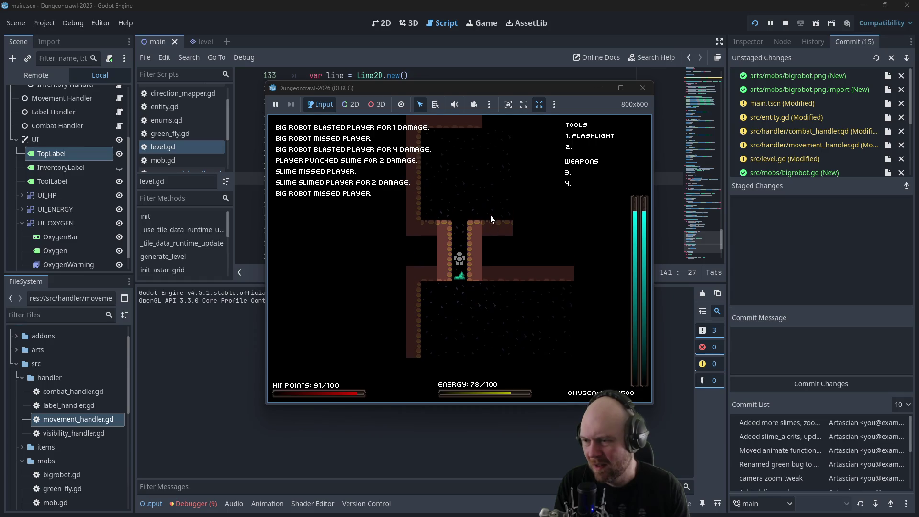
# - Fight the slime and other enemies while moving down the corridor
pyautogui.press('Up')
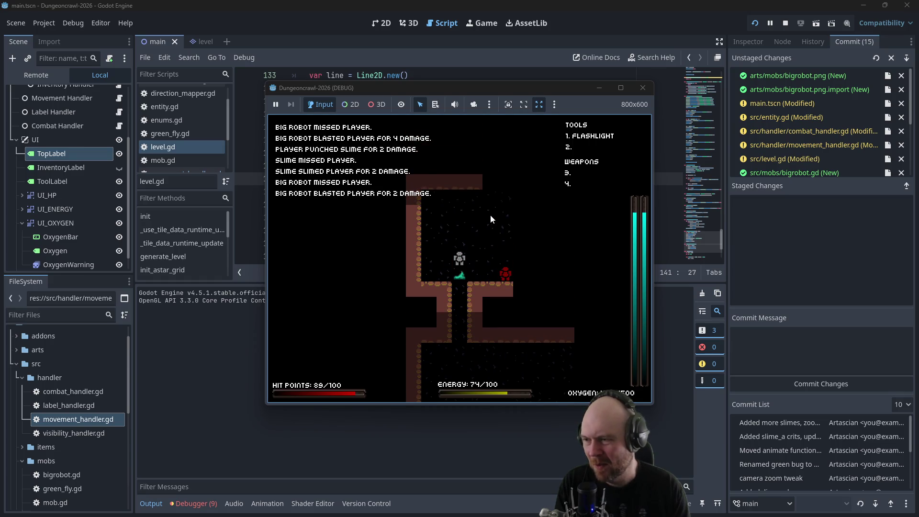
pyautogui.press('Down')
pyautogui.press('Down')
pyautogui.press('Down')
pyautogui.press('Down')
pyautogui.press('Down')
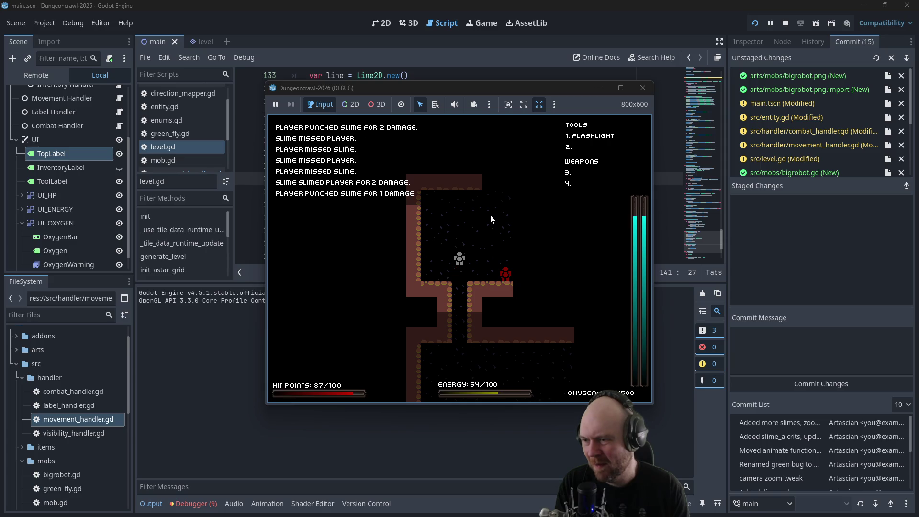
pyautogui.press('Down')
pyautogui.press('Down')
pyautogui.press('Down')
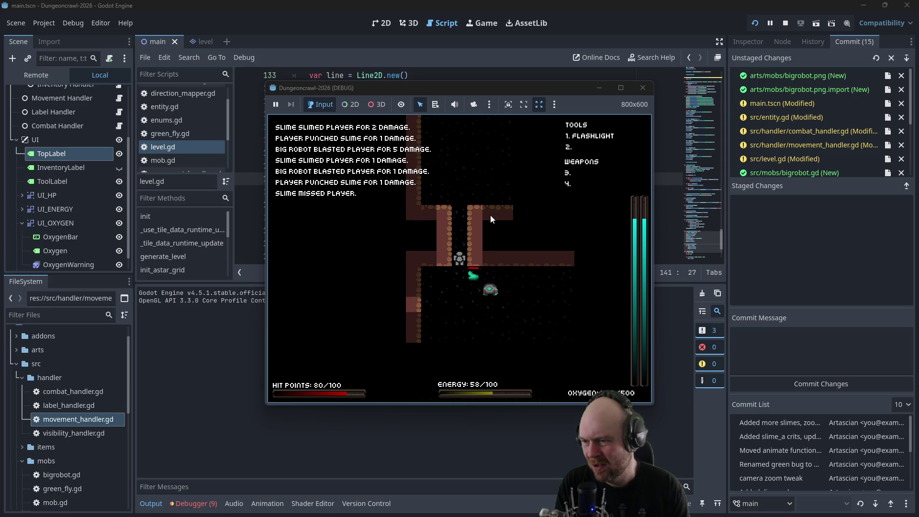
pyautogui.press('Down')
pyautogui.press('Down')
pyautogui.press('Down')
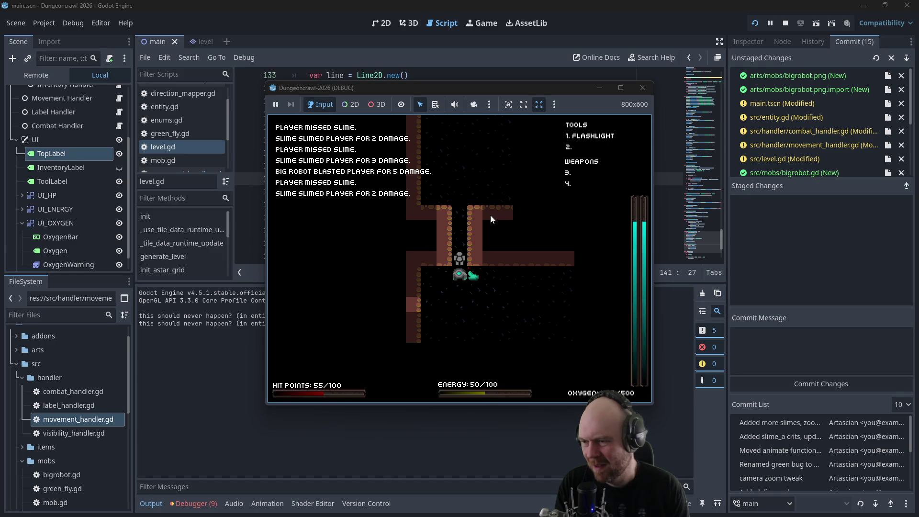
# - Battle the big robot, whose ranged attacks draw cyan lines, then stop the game and bring up the design notes
pyautogui.press('Down')
pyautogui.press('Down')
pyautogui.press('Down')
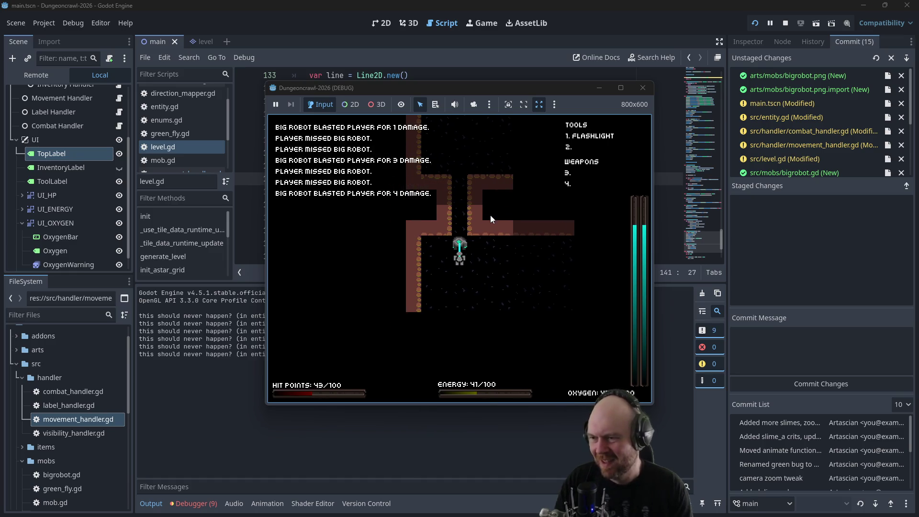
pyautogui.press('Up')
pyautogui.press('Up')
pyautogui.press('Up')
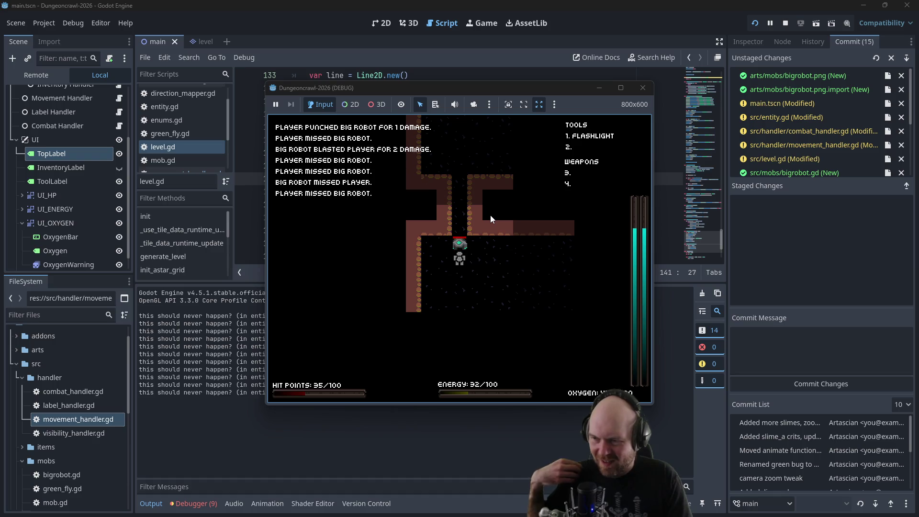
pyautogui.press('Up')
pyautogui.press('Up')
pyautogui.press('Up')
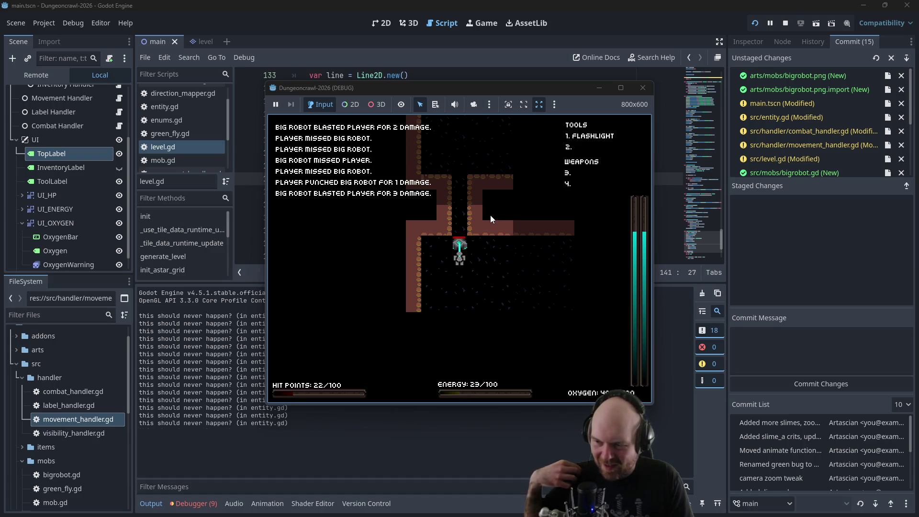
pyautogui.press('Up')
pyautogui.press('Up')
pyautogui.press('Up')
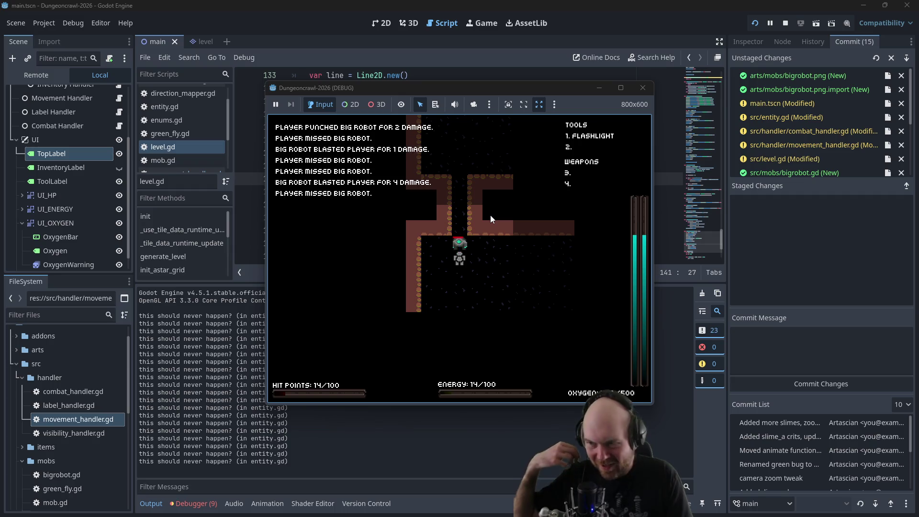
pyautogui.press('Up')
pyautogui.press('Up')
pyautogui.press('Up')
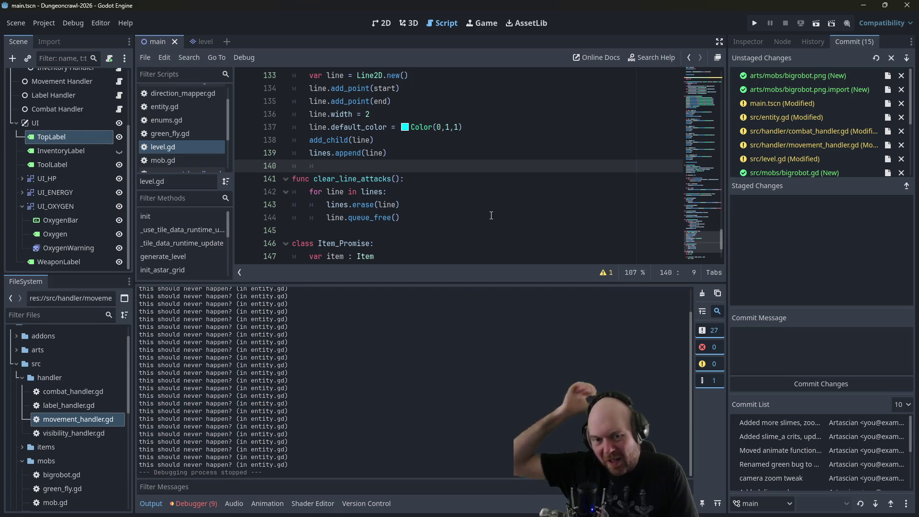
pyautogui.scroll(5, 416, 150)
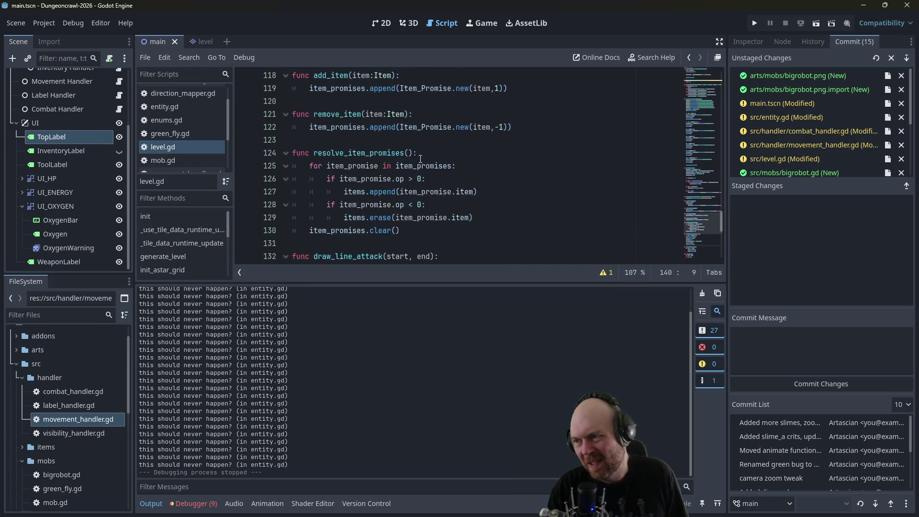
pyautogui.hotkey('alt', 'Tab')
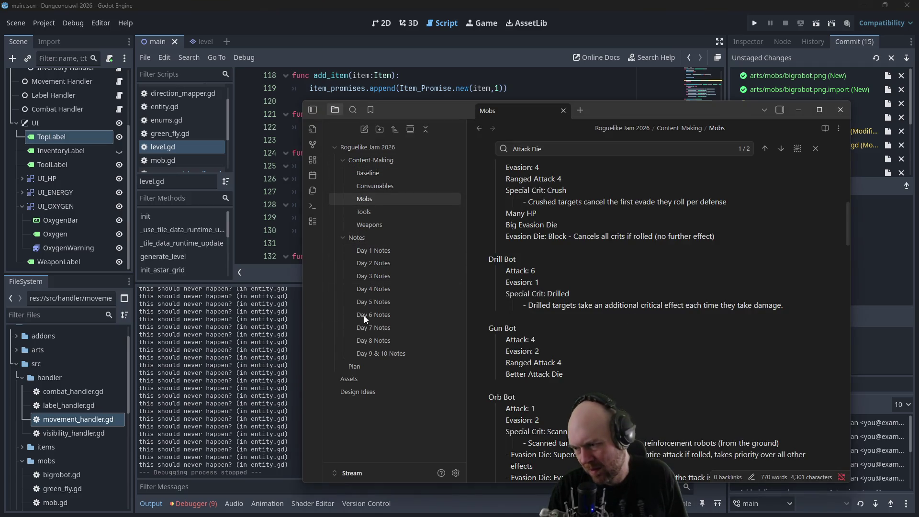
# - In the Plan note, add the bullet 'Ranged attacks should not go through walls' above Review Code / Fix Names
pyautogui.click(353, 366)
pyautogui.scroll(-7, 550, 327)
pyautogui.scroll(-5, 553, 329)
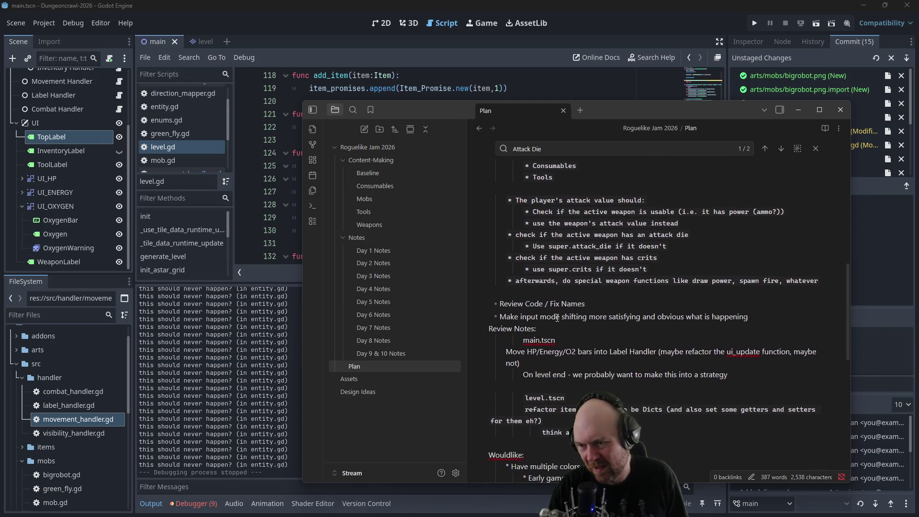
pyautogui.scroll(2, 571, 337)
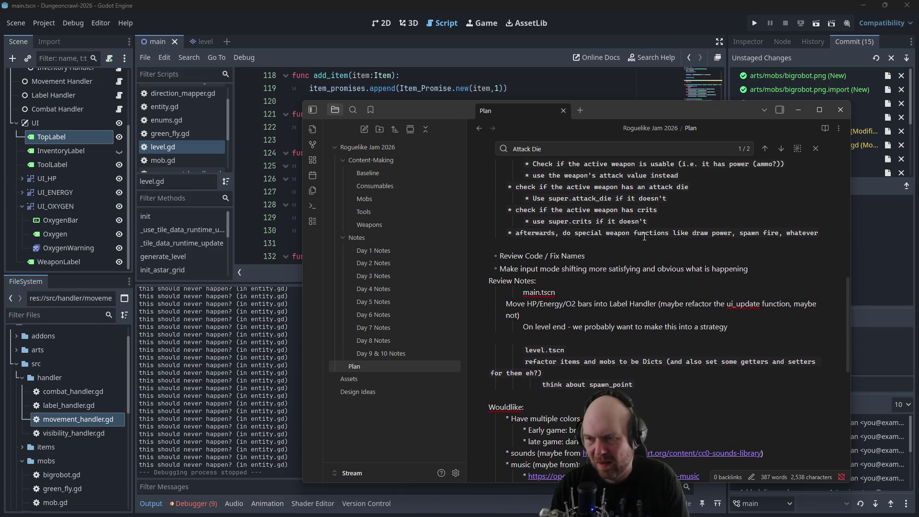
pyautogui.press('Return')
pyautogui.write('-')
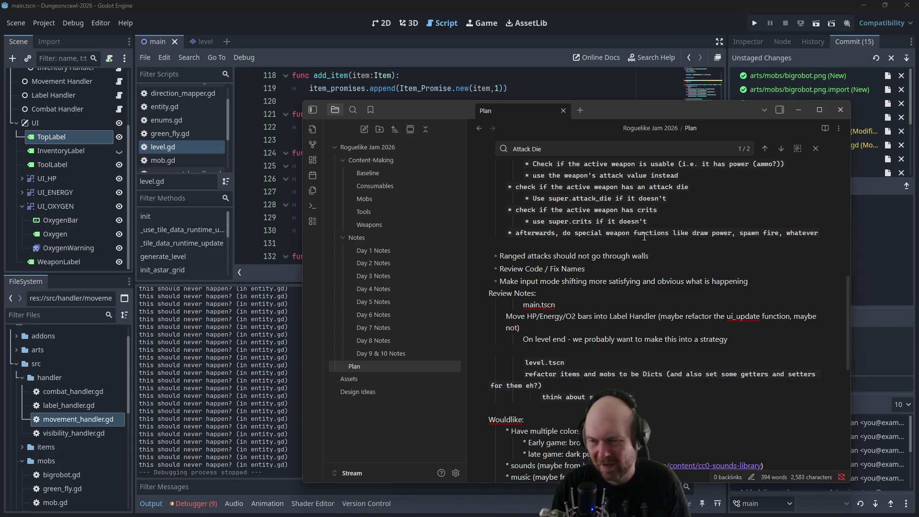
# - Return to the Mobs note and scroll down to the Big Bot stats
pyautogui.scroll(5, 622, 260)
pyautogui.scroll(5, 627, 265)
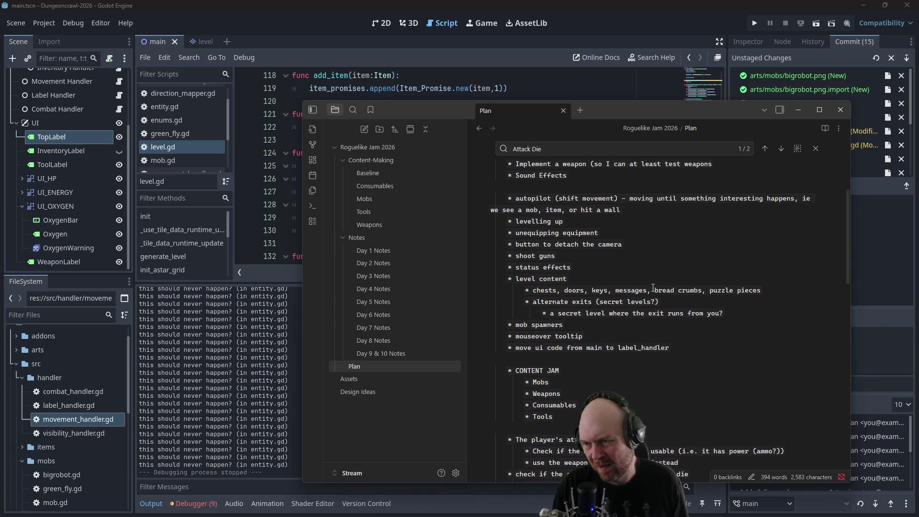
pyautogui.scroll(4, 653, 286)
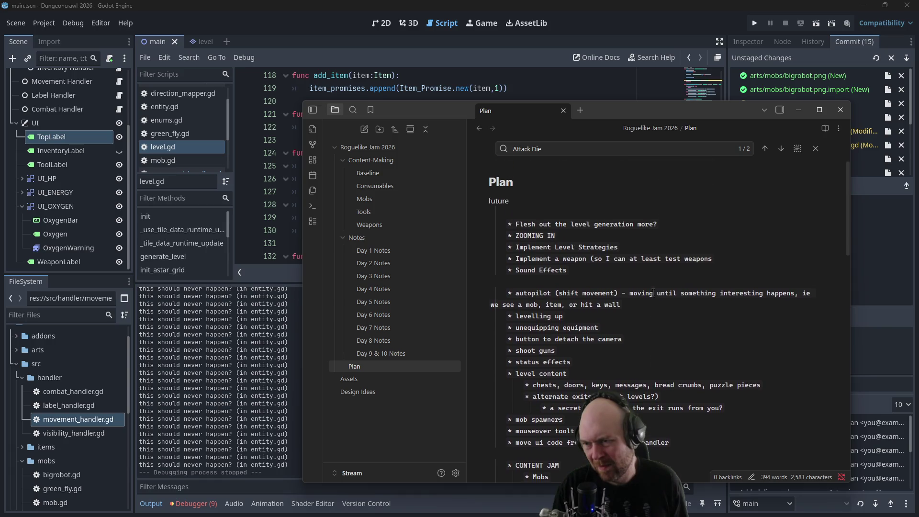
pyautogui.click(378, 204)
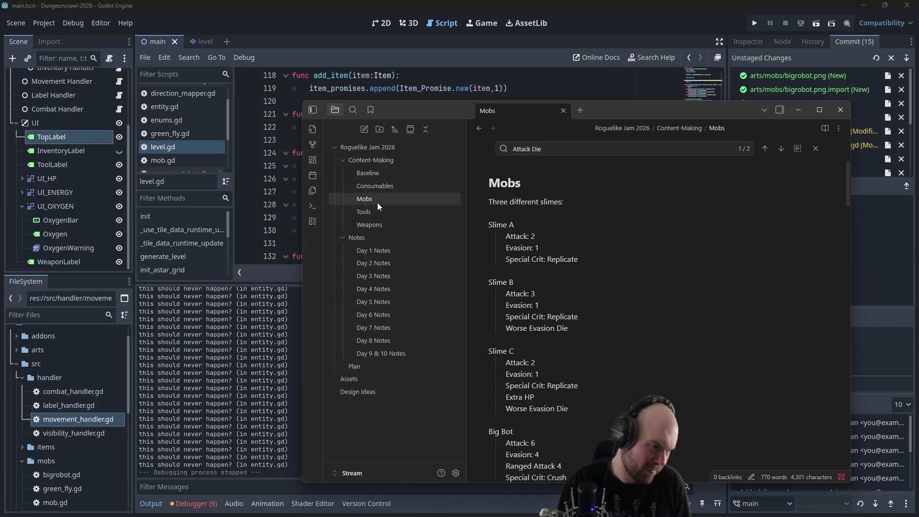
pyautogui.scroll(-3, 600, 294)
pyautogui.scroll(-5, 575, 316)
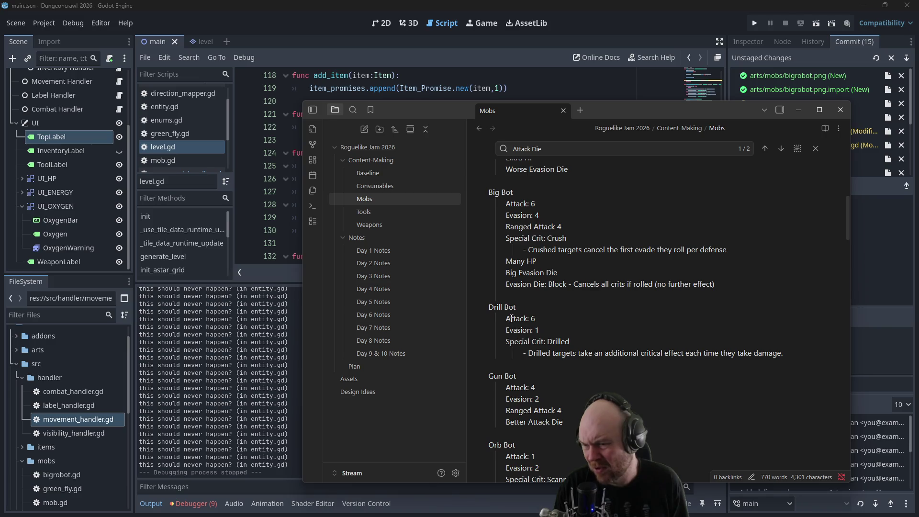
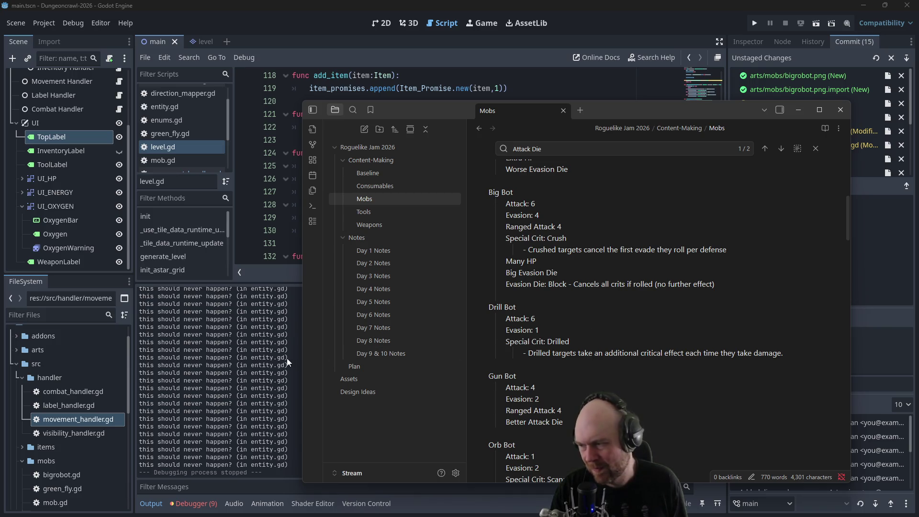
# - Bring Godot back in front of the notes and launch another test run of the game
pyautogui.click(227, 337)
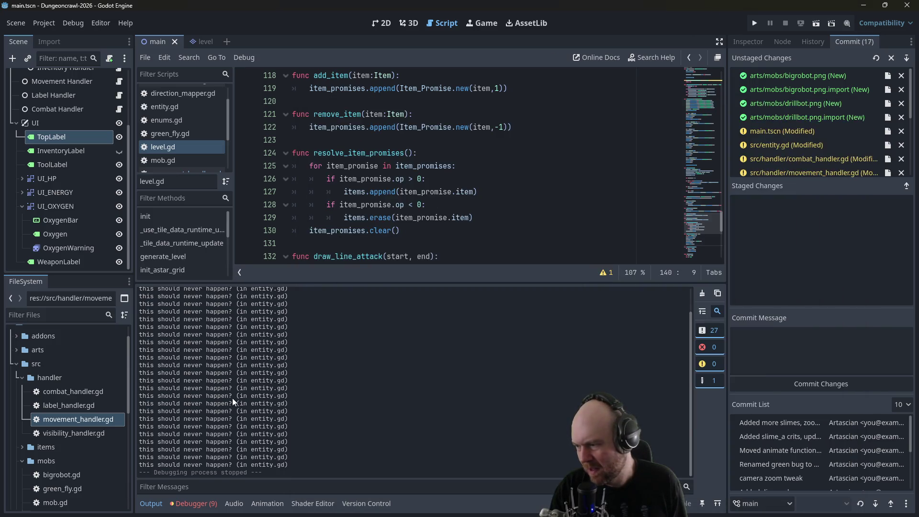
pyautogui.press('F5')
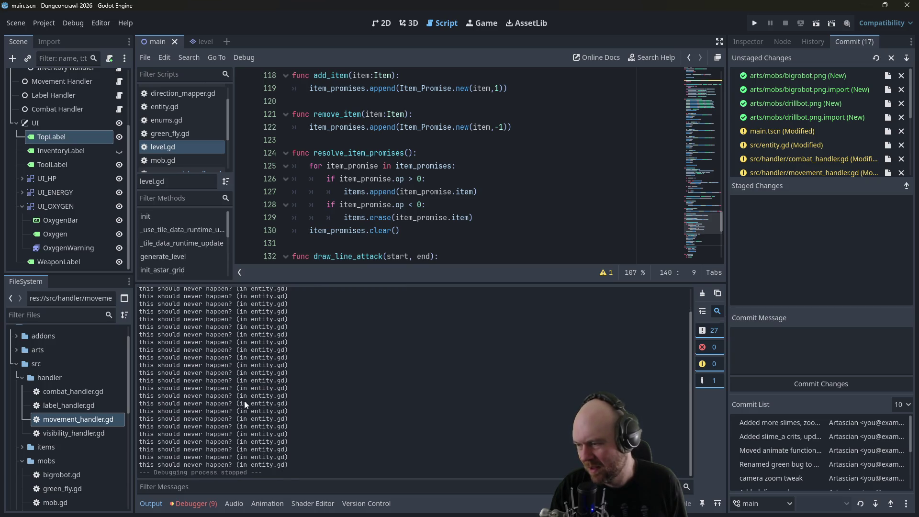
pyautogui.scroll(3, 244, 400)
# - Open entity.gd and inspect attack_die() and its 'this should never happen?' fallback line
pyautogui.click(180, 118)
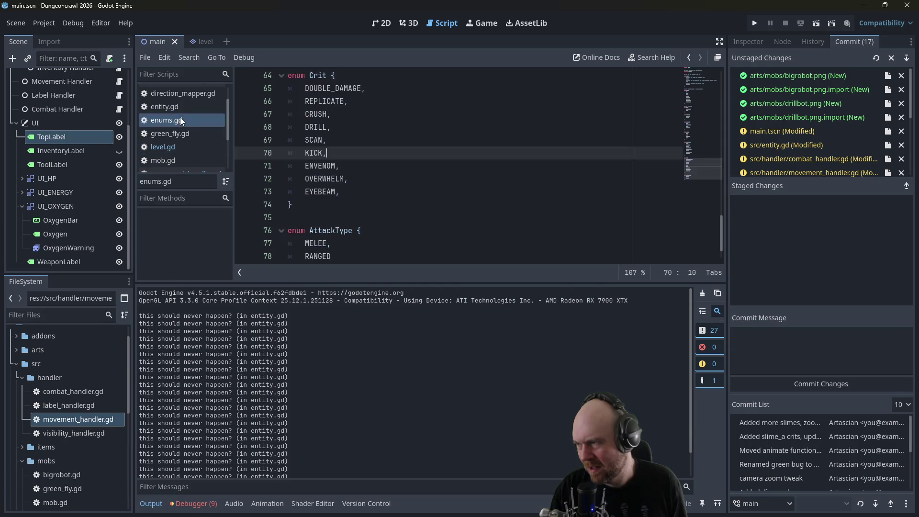
pyautogui.click(177, 133)
pyautogui.click(180, 111)
pyautogui.scroll(-2, 373, 188)
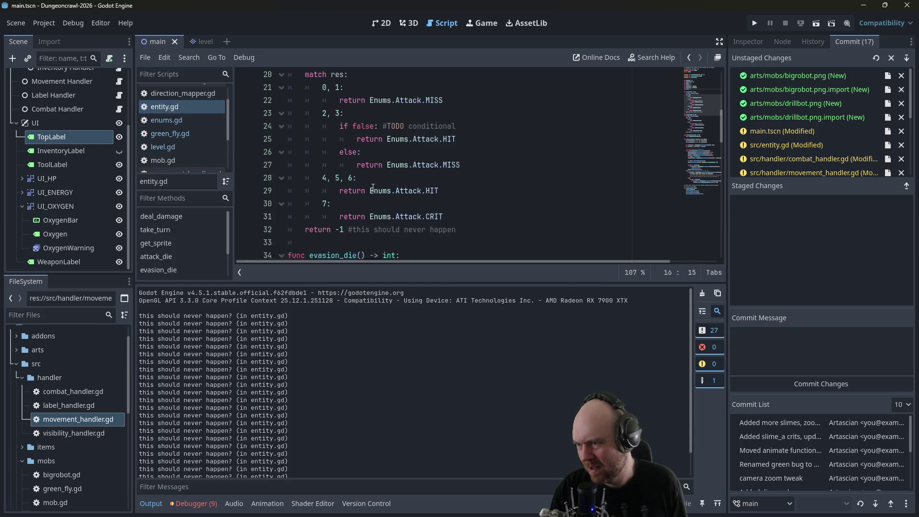
pyautogui.scroll(-2, 373, 187)
pyautogui.click(386, 166)
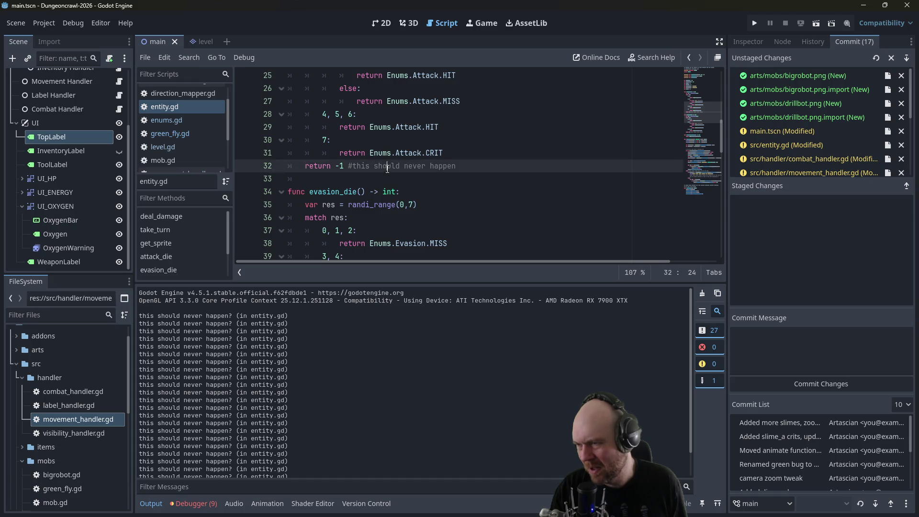
pyautogui.scroll(-2, 393, 185)
pyautogui.scroll(5, 392, 184)
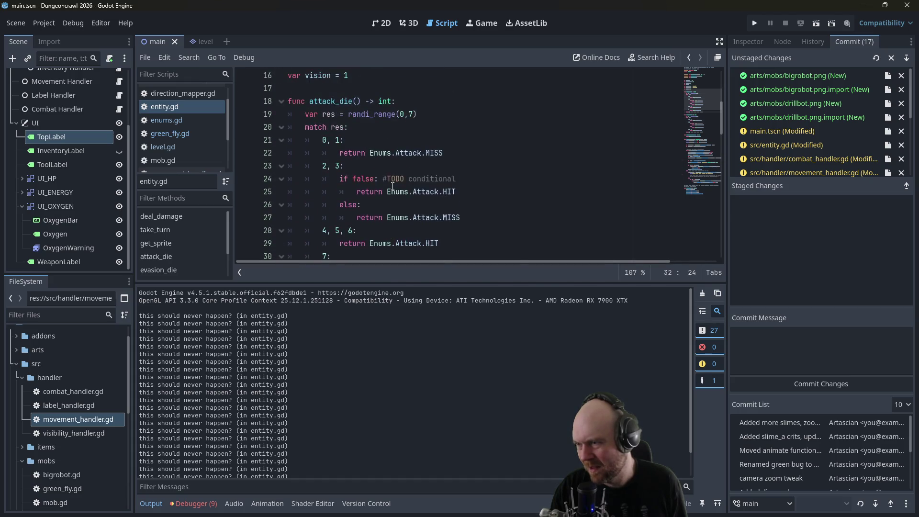
pyautogui.scroll(-1, 378, 136)
pyautogui.scroll(-1, 379, 135)
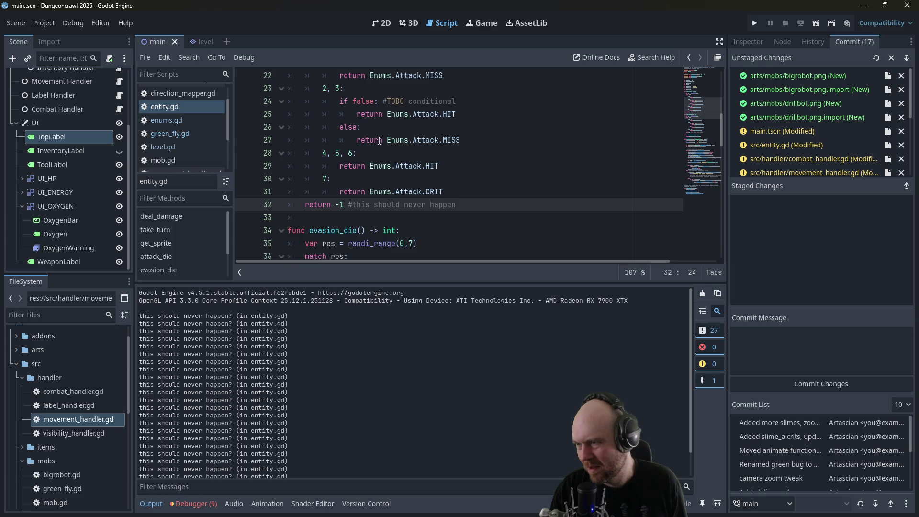
pyautogui.scroll(6, 379, 140)
# - Append '. The player attacked themself?' to the never-happen print message in entity.gd
pyautogui.click(450, 114)
pyautogui.hotkey('ctrl', 'f')
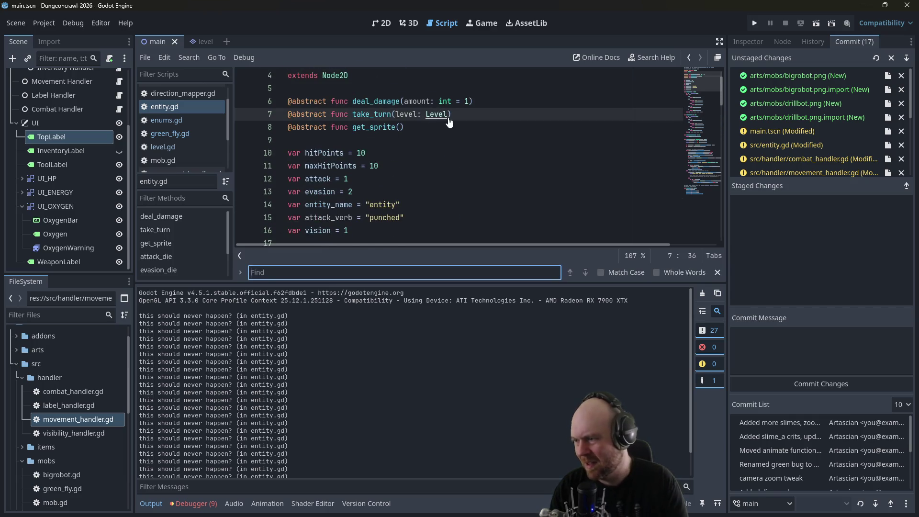
pyautogui.write('print(')
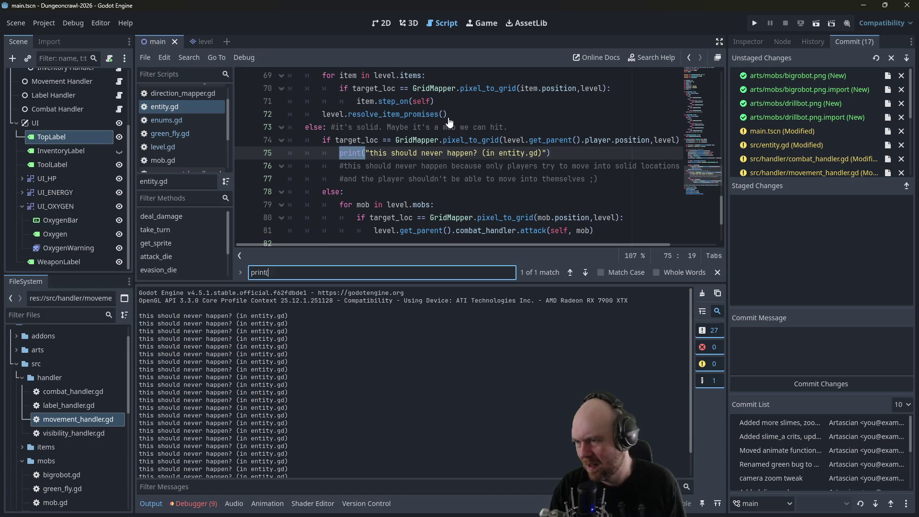
pyautogui.click(541, 153)
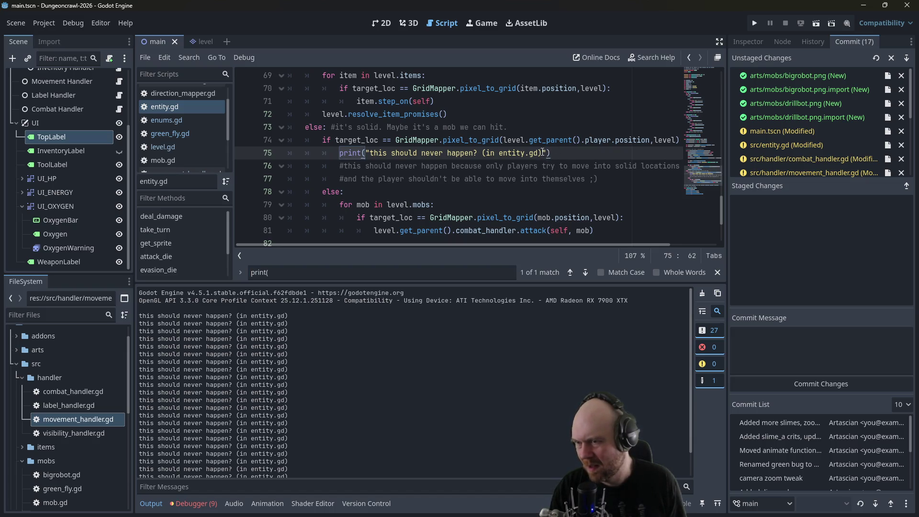
pyautogui.write('. The player attacked thse')
pyautogui.press('BackSpace')
pyautogui.press('BackSpace')
pyautogui.write('emself?')
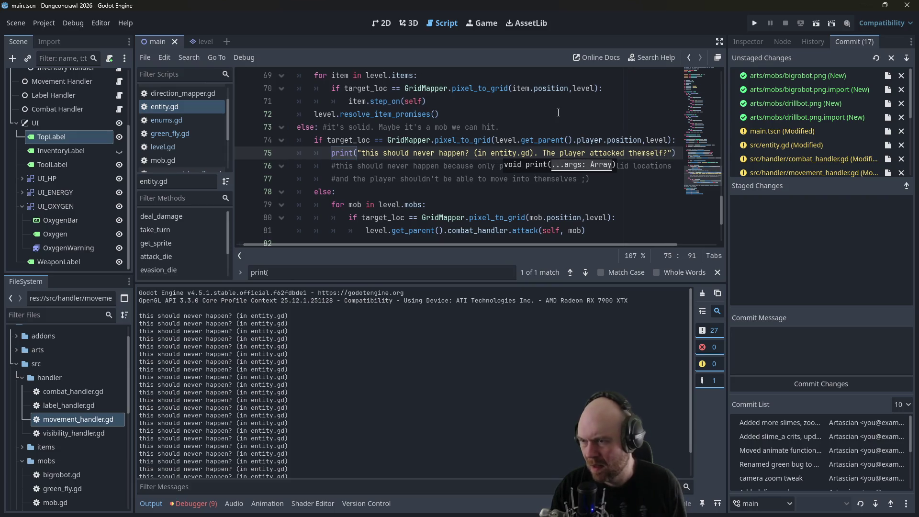
# - Save entity.gd and stop the running game
pyautogui.click(558, 114)
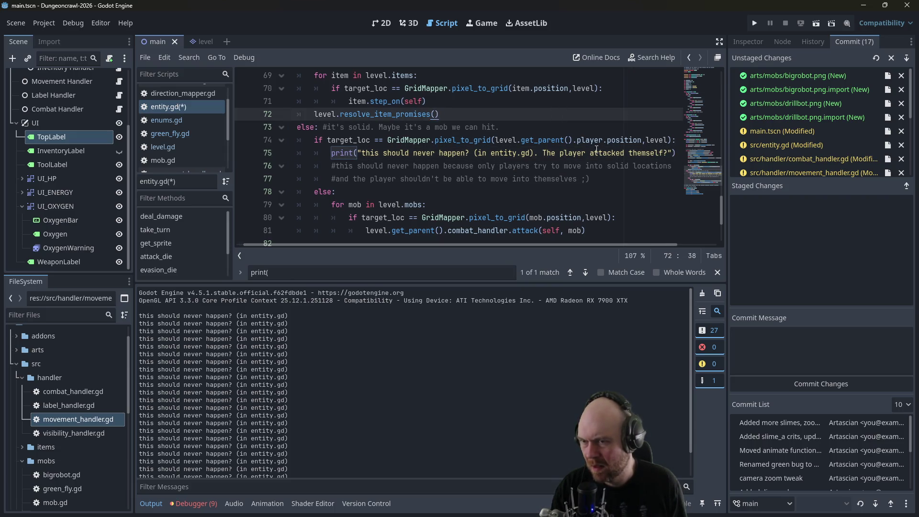
pyautogui.scroll(-3, 580, 163)
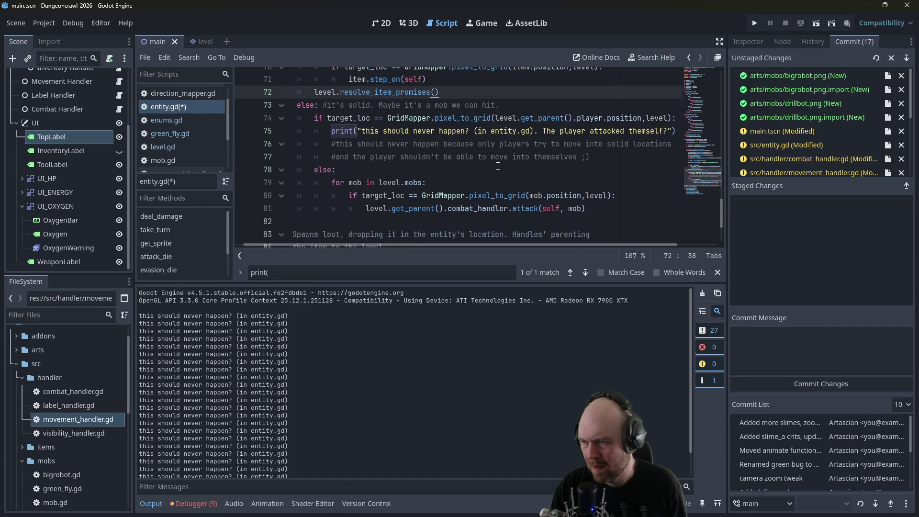
pyautogui.scroll(2, 497, 160)
pyautogui.hotkey('ctrl', 's')
pyautogui.press('F8')
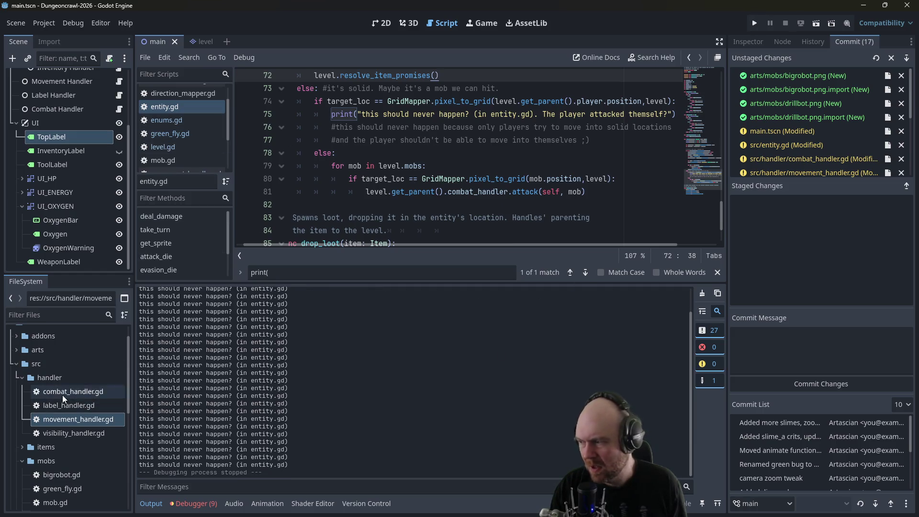
# - Create a new script named drillbot.gd in the mobs folder
pyautogui.click(23, 378)
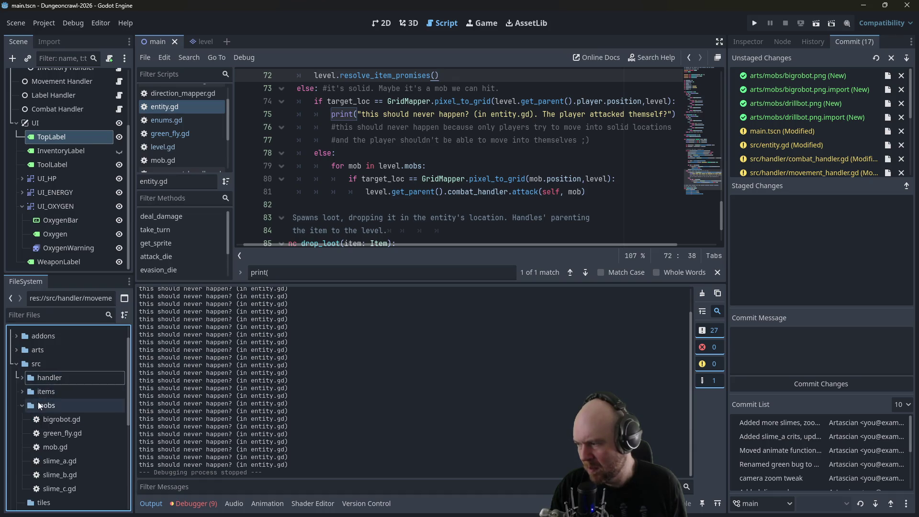
pyautogui.rightClick(39, 404)
pyautogui.moveTo(91, 317)
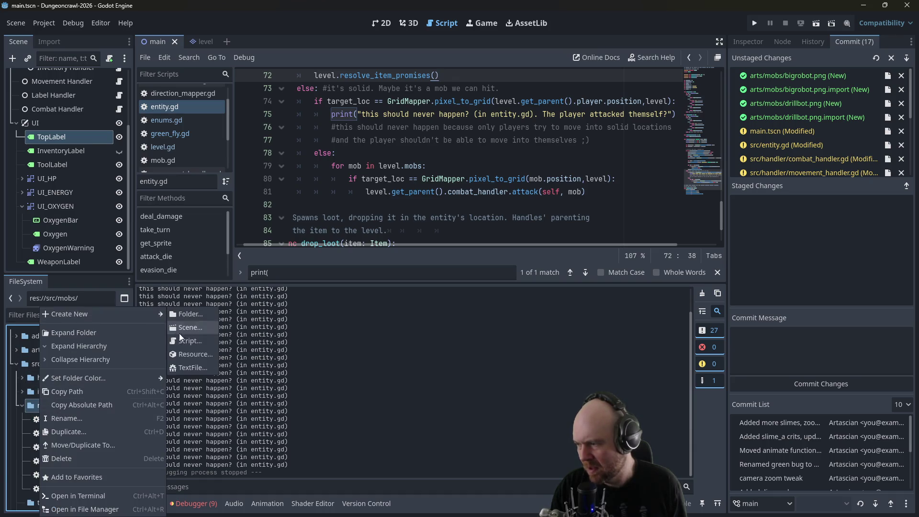
pyautogui.click(187, 341)
pyautogui.write('drillbot')
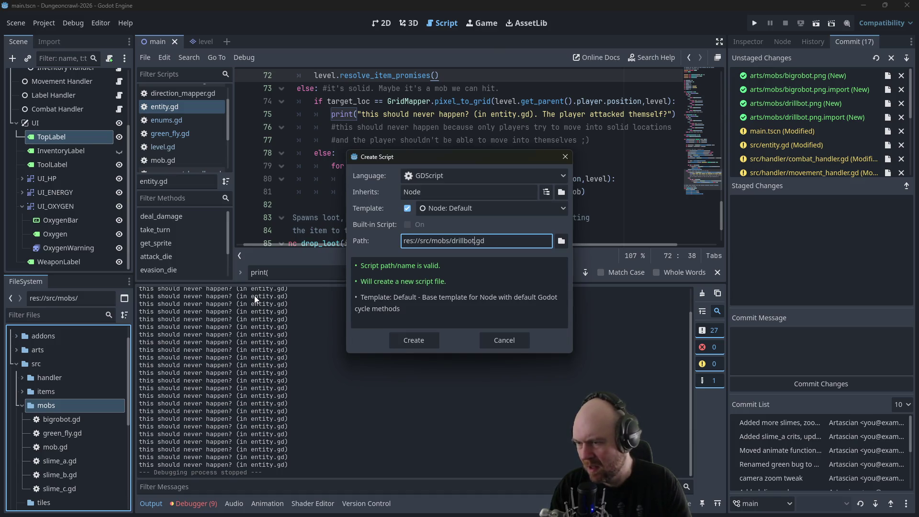
pyautogui.press('Return')
# - Replace the drillbot.gd template with all of bigrobot.gd's code
pyautogui.doubleClick(80, 424)
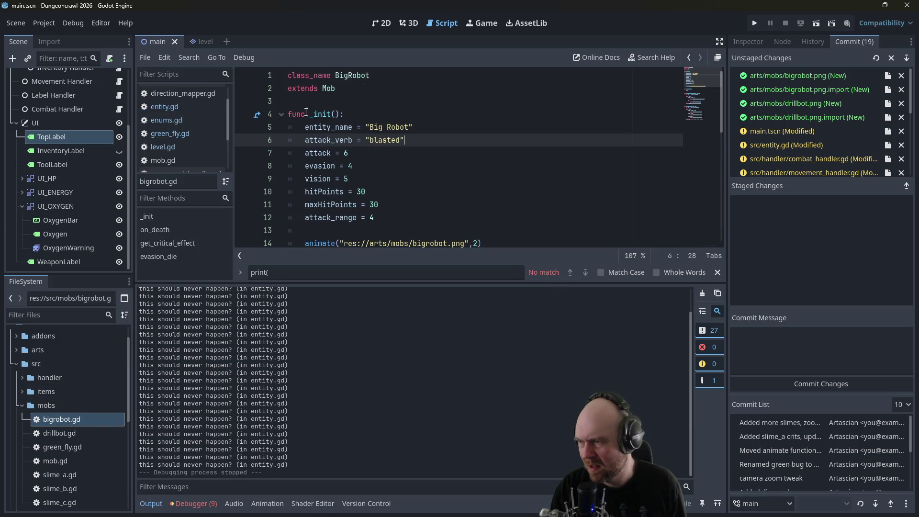
pyautogui.hotkey('ctrl', 'a')
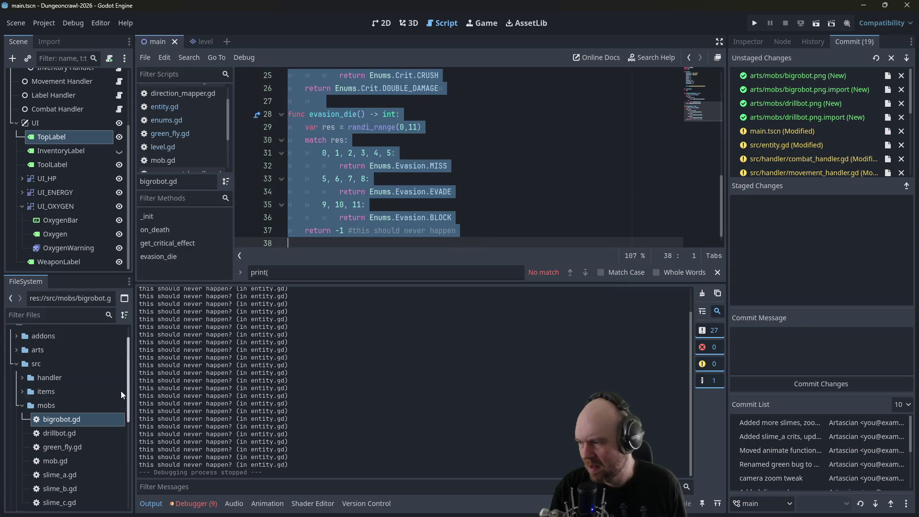
pyautogui.doubleClick(72, 432)
pyautogui.hotkey('ctrl', 'a')
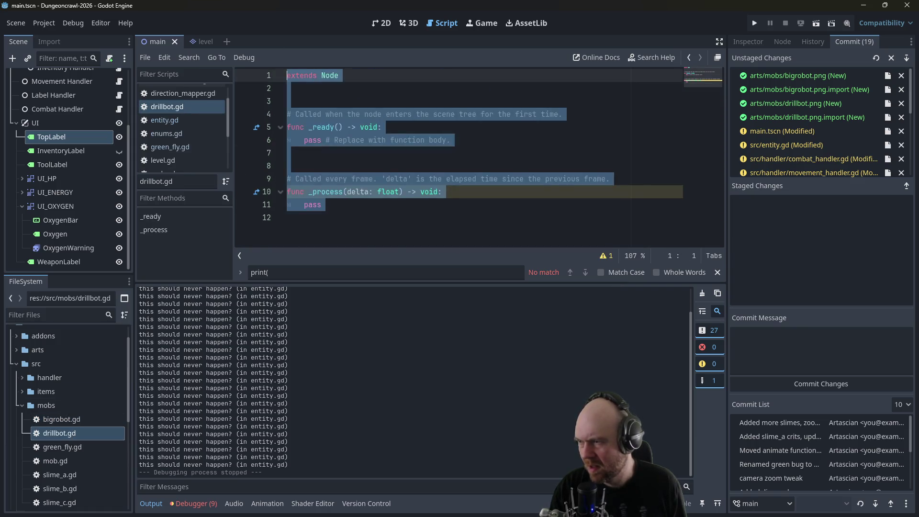
pyautogui.hotkey('ctrl', 'v')
pyautogui.scroll(8, 560, 183)
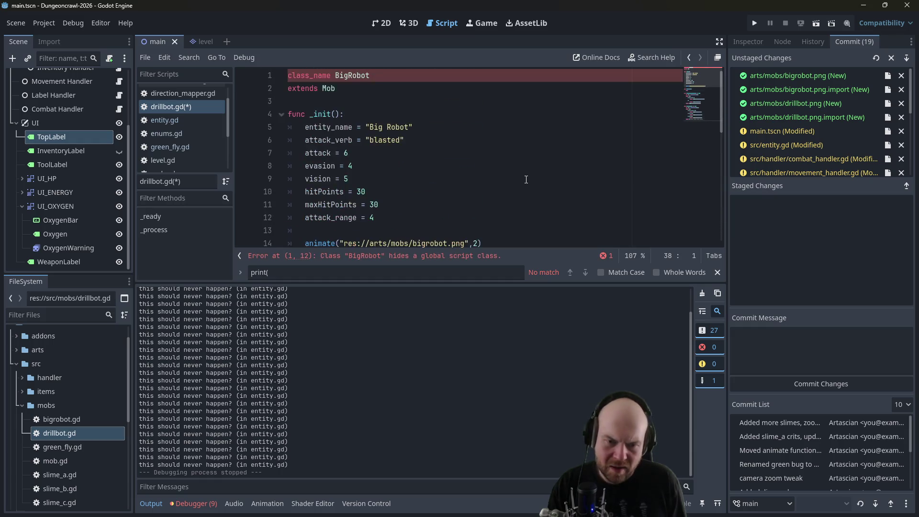
pyautogui.scroll(-2, 560, 183)
pyautogui.hotkey('alt', 'Tab')
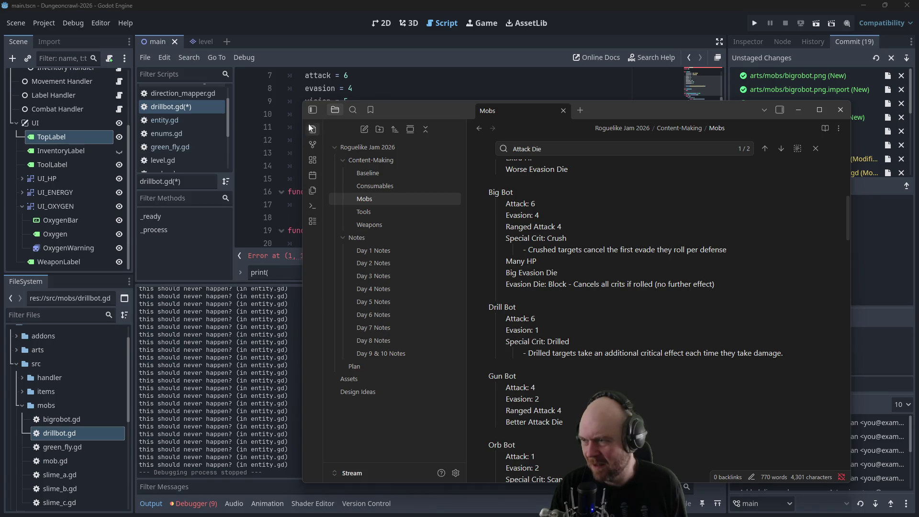
# - Set evasion to 1, the name to 'Drill Robot' and the attack verb to 'drilled'
pyautogui.hotkey('alt', 'Tab')
pyautogui.scroll(1, 350, 143)
pyautogui.click(350, 127)
pyautogui.press('BackSpace')
pyautogui.write('1')
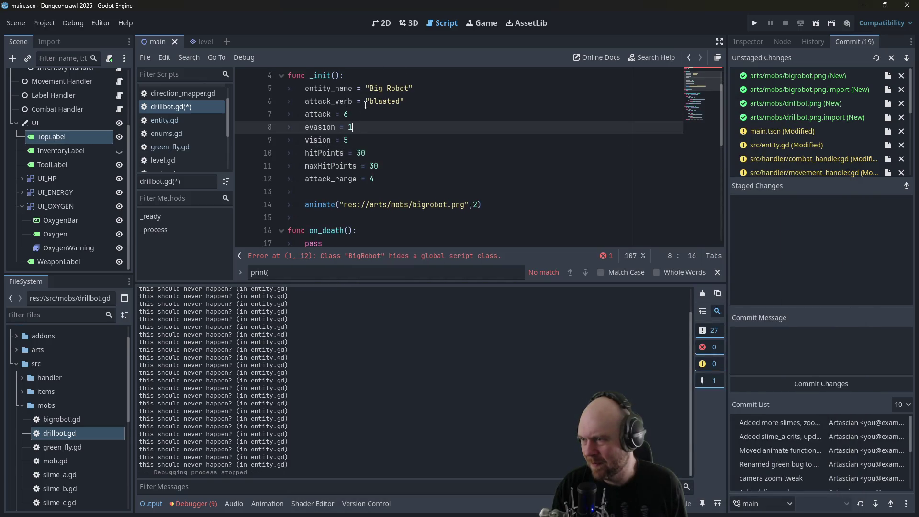
pyautogui.moveTo(371, 86); pyautogui.dragTo(411, 88)
pyautogui.write('Dr')
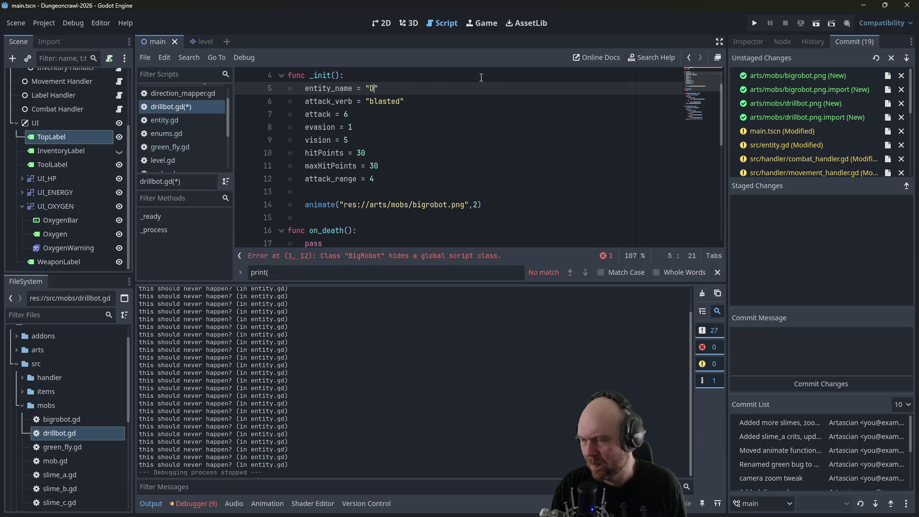
pyautogui.write('ill Robot')
pyautogui.press('Down')
pyautogui.press('Left')
pyautogui.press('BackSpace')
pyautogui.press('BackSpace')
pyautogui.press('BackSpace')
pyautogui.press('BackSpace')
pyautogui.press('BackSpace')
pyautogui.press('BackSpace')
pyautogui.write('drilled')
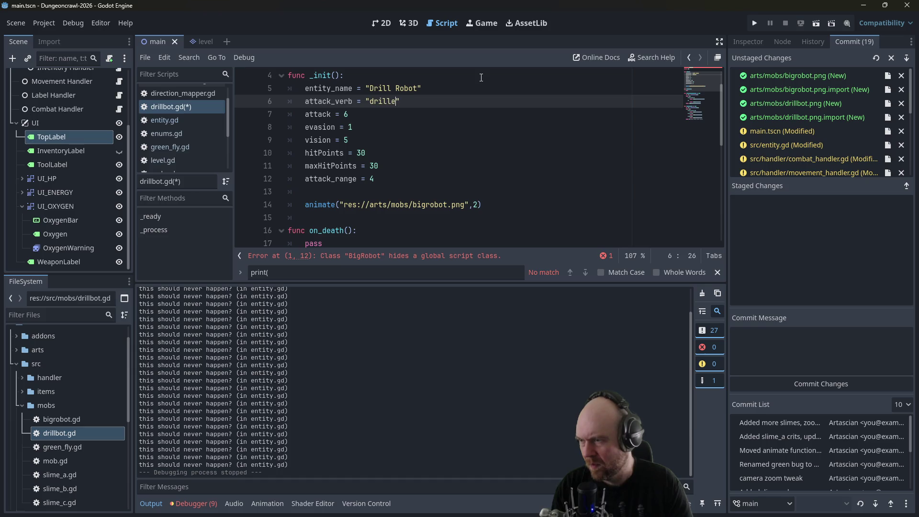
# - Set the hit point values to 10 and remove the attack range line
pyautogui.click(363, 155)
pyautogui.press('BackSpace')
pyautogui.write('1')
pyautogui.click(373, 165)
pyautogui.press('BackSpace')
pyautogui.write('1')
pyautogui.click(374, 176)
pyautogui.press('BackSpace')
pyautogui.write('1')
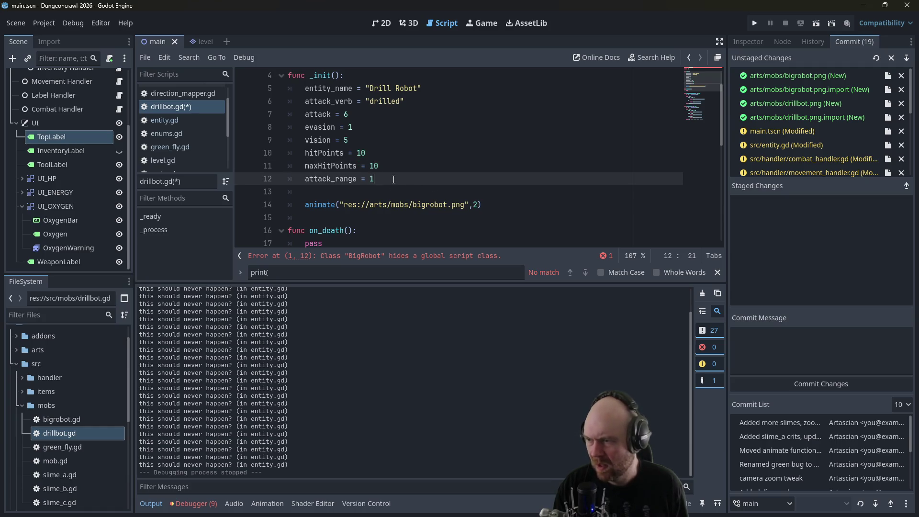
pyautogui.keyDown('shift'); pyautogui.click(394, 170); pyautogui.keyUp('shift')
pyautogui.press('BackSpace')
# - Point the sprite path at drillbot.png, confirming the file exists in arts/mobs
pyautogui.moveTo(412, 191); pyautogui.dragTo(447, 187)
pyautogui.write('drillbot')
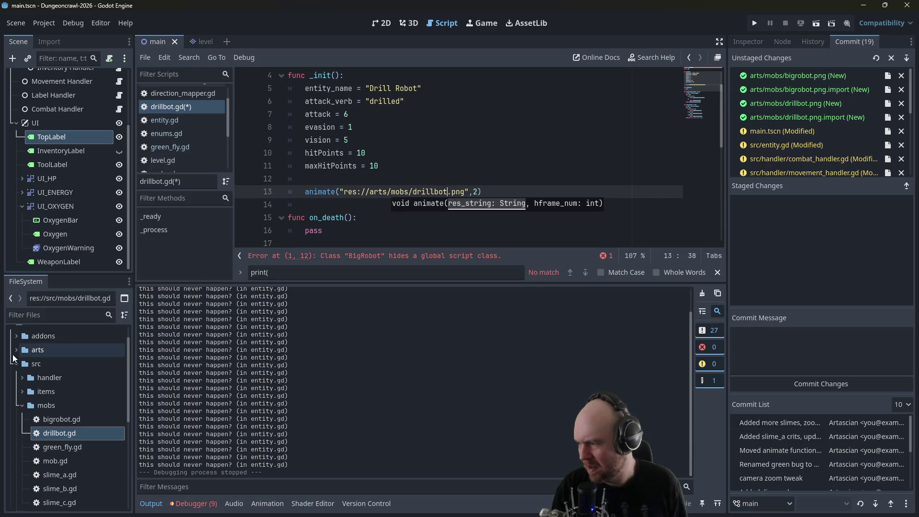
pyautogui.click(16, 350)
pyautogui.click(21, 363)
pyautogui.click(20, 363)
pyautogui.click(16, 351)
# - Save drillbot.gd and switch to the Mobs design note in Obsidian
pyautogui.click(523, 167)
pyautogui.scroll(-2, 523, 168)
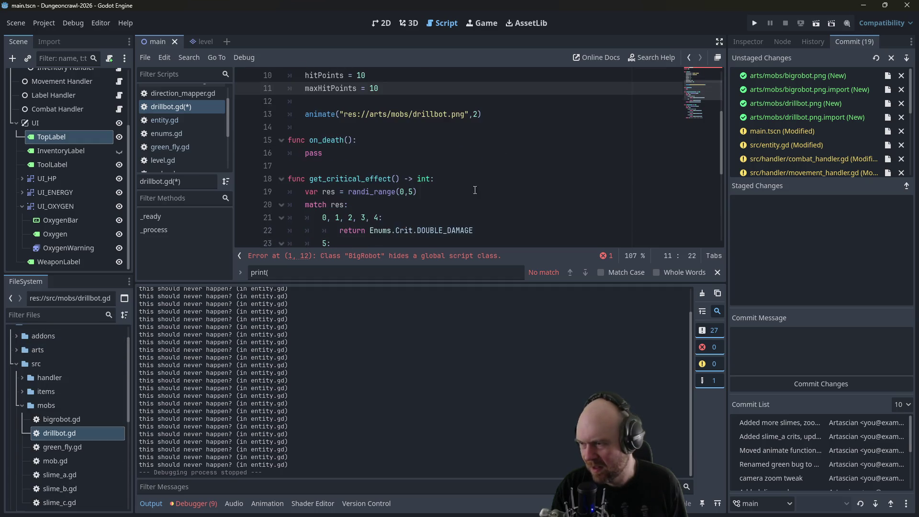
pyautogui.click(523, 179)
pyautogui.hotkey('ctrl', 's')
pyautogui.hotkey('alt', 'Tab')
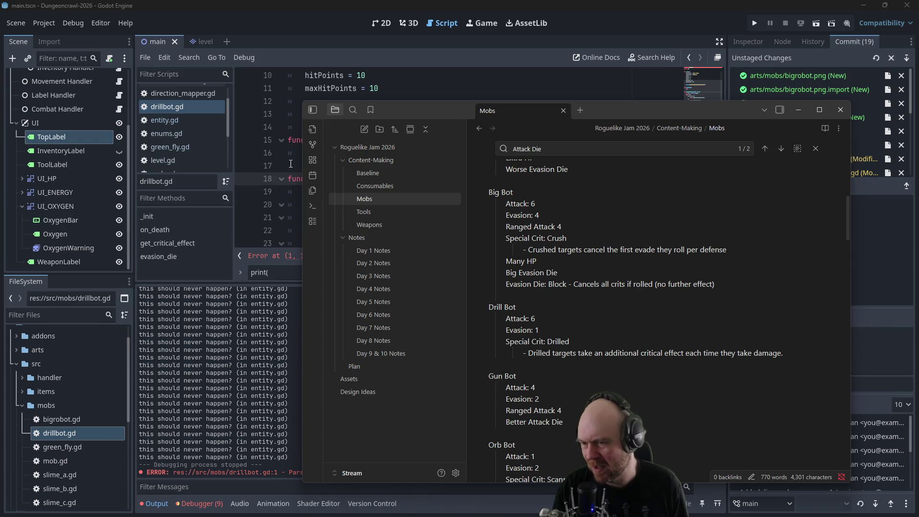
# - Delete the evasion_die function from drillbot.gd
pyautogui.click(291, 164)
pyautogui.scroll(-3, 290, 165)
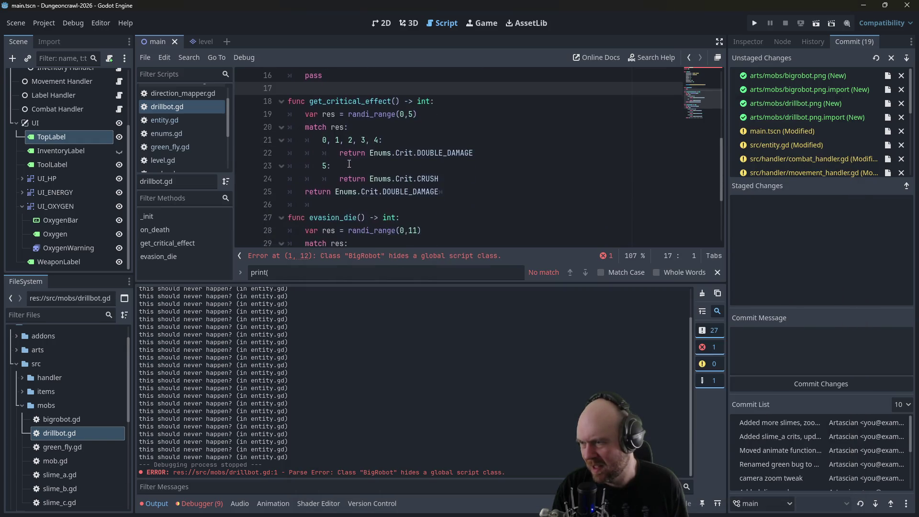
pyautogui.moveTo(358, 170)
pyautogui.mouseDown()
pyautogui.moveTo(383, 234)
pyautogui.moveTo(517, 277)
pyautogui.mouseUp()
pyautogui.press('BackSpace')
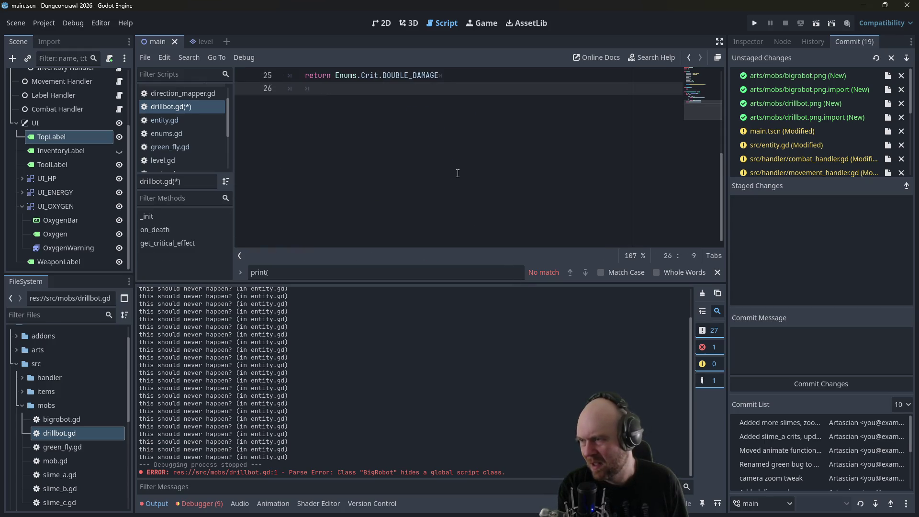
pyautogui.scroll(4, 460, 179)
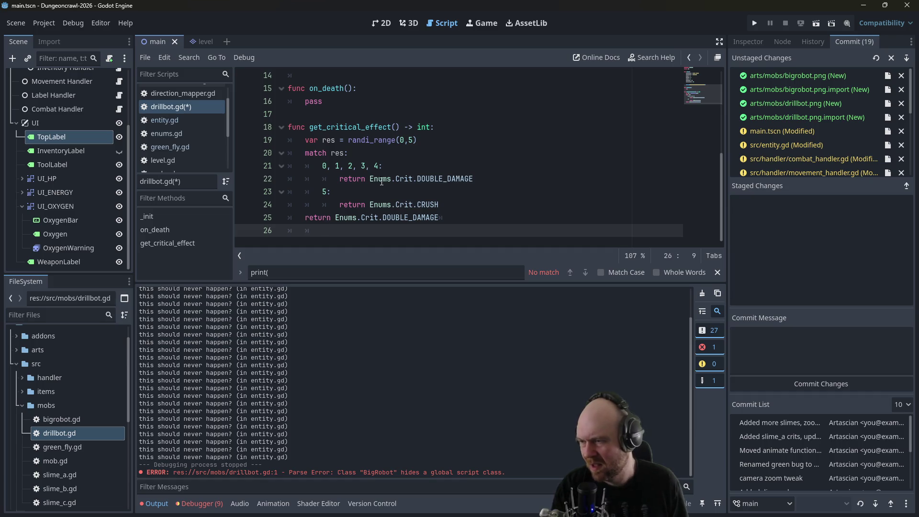
# - Make the crit roll randi_range(0,3) with cases 0,1,2 and 3 returning Enums.Crit.DRILL
pyautogui.click(411, 140)
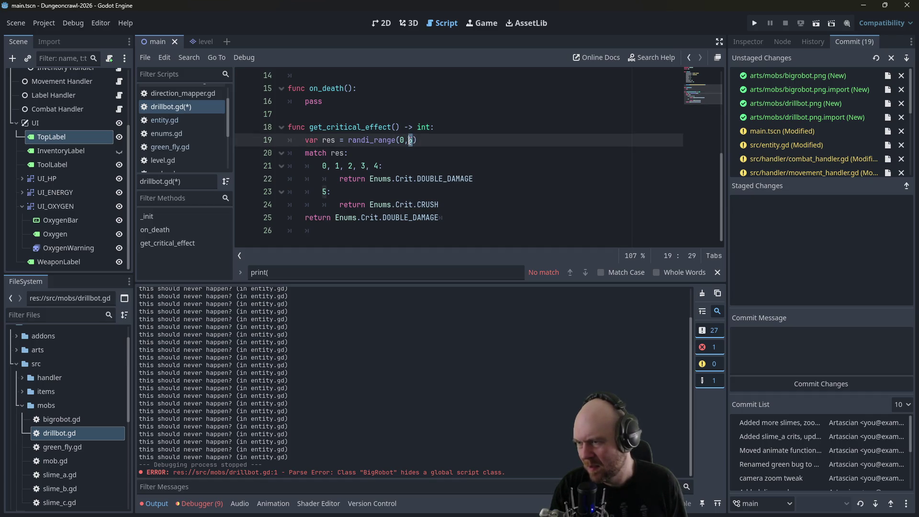
pyautogui.write('3')
pyautogui.moveTo(357, 166); pyautogui.dragTo(381, 166)
pyautogui.press('BackSpace')
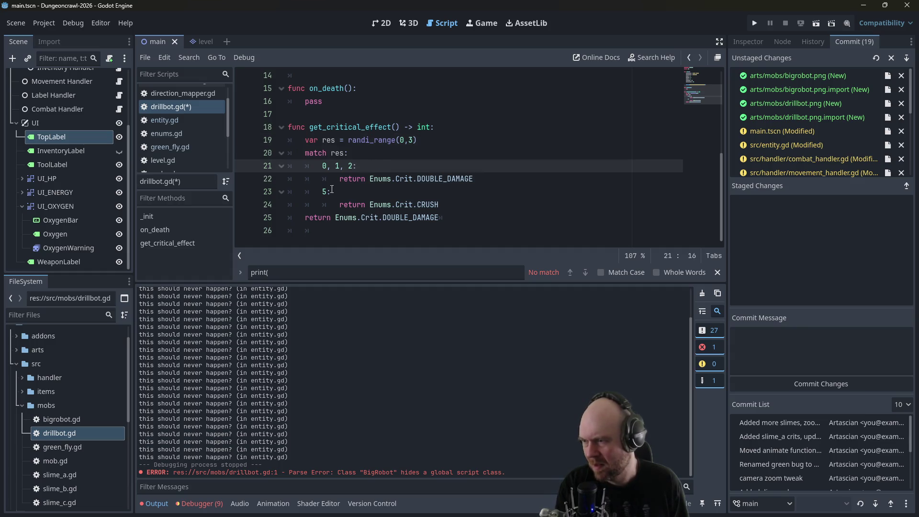
pyautogui.doubleClick(325, 191)
pyautogui.write('3')
pyautogui.doubleClick(417, 205)
pyautogui.write('DRILL')
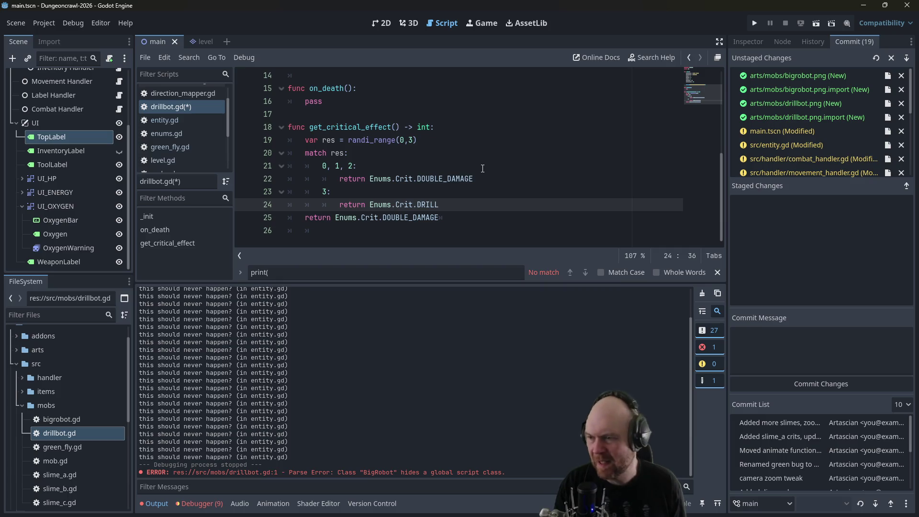
# - Check the Crit enum in enums.gd, then open combat_handler.gd
pyautogui.click(216, 134)
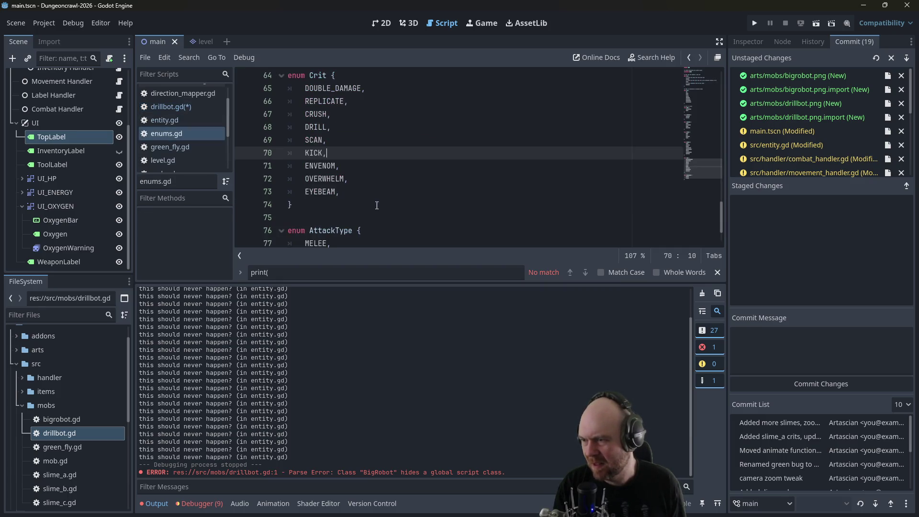
pyautogui.click(165, 110)
pyautogui.scroll(-1, 412, 151)
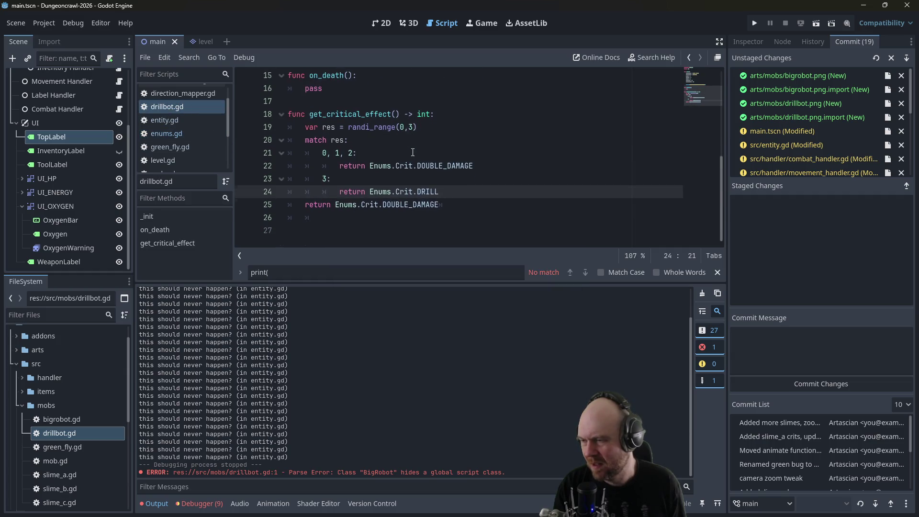
pyautogui.scroll(5, 407, 153)
pyautogui.scroll(1, 185, 98)
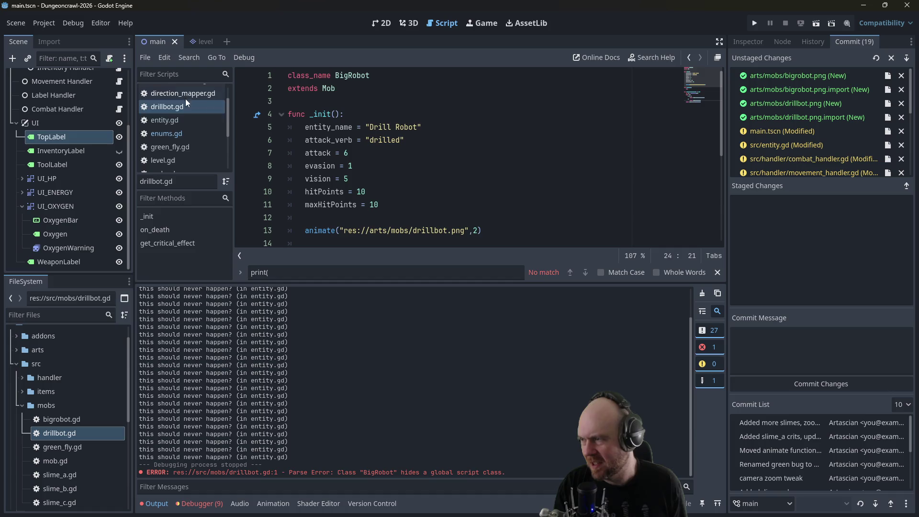
pyautogui.click(186, 107)
pyautogui.scroll(-1, 368, 201)
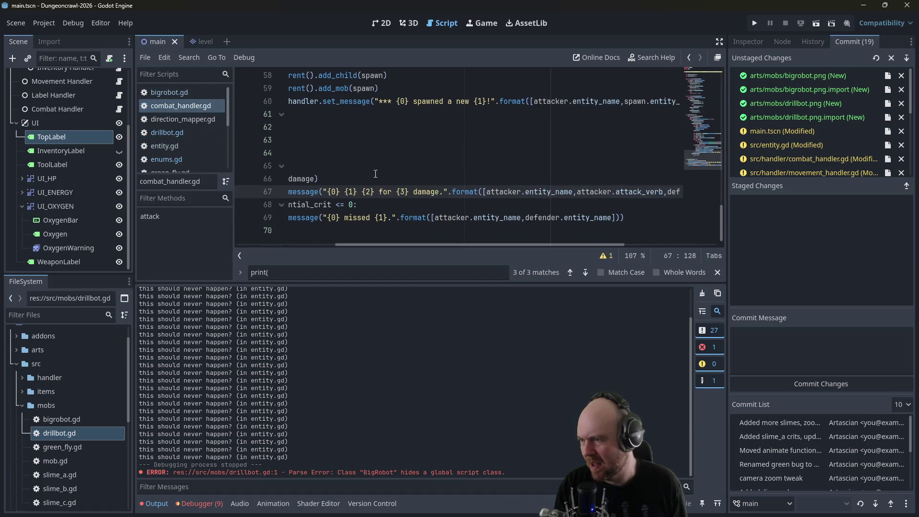
# - Add an 'Enums.Crit.DRILL:' case with 'pass # TODO' below the CRUSH case
pyautogui.click(372, 237)
pyautogui.scroll(5, 383, 200)
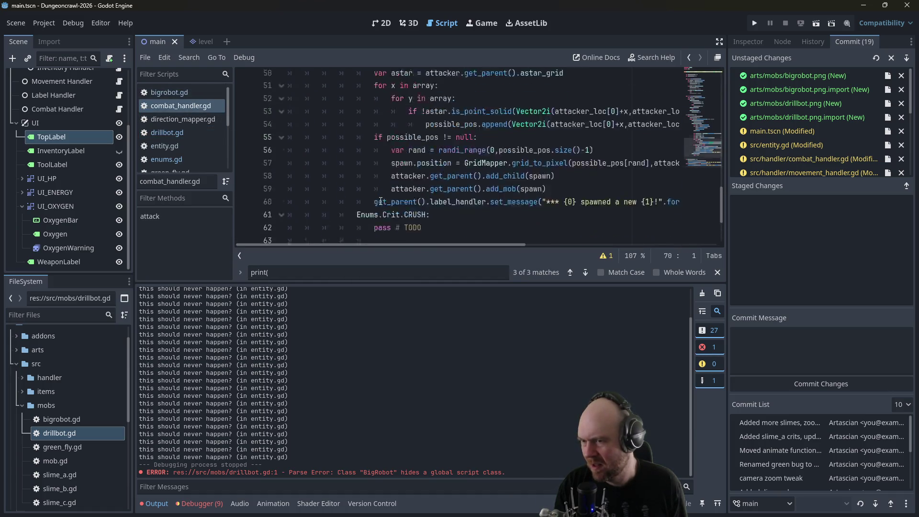
pyautogui.scroll(4, 382, 200)
pyautogui.scroll(3, 401, 191)
pyautogui.scroll(-7, 407, 189)
pyautogui.scroll(-5, 428, 180)
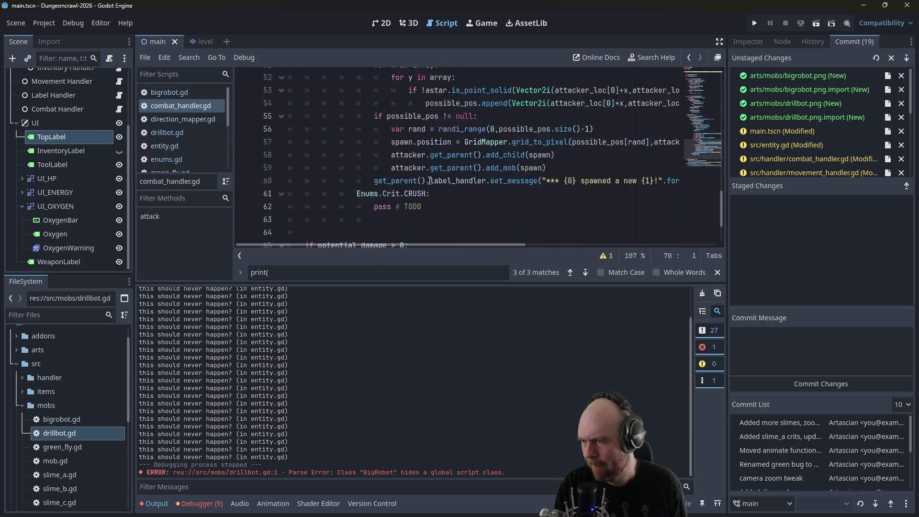
pyautogui.click(465, 127)
pyautogui.press('Return')
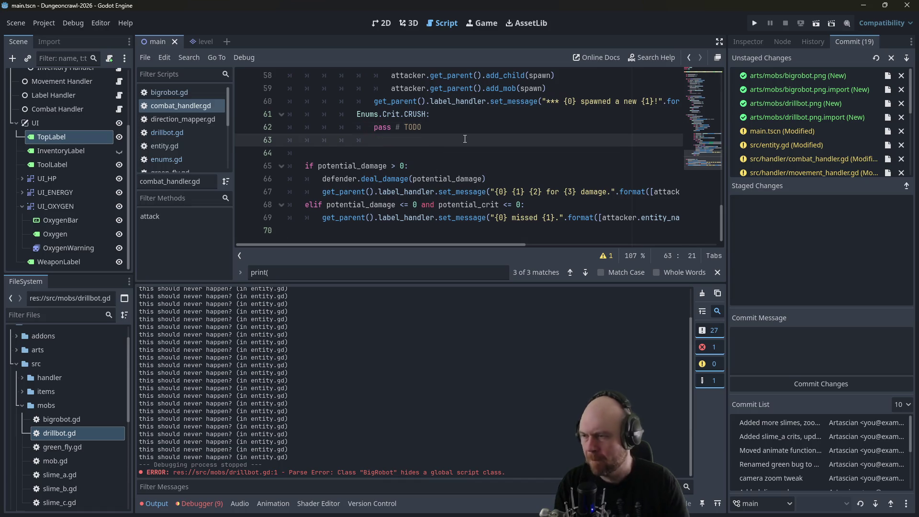
pyautogui.write('Enums.Crit.D')
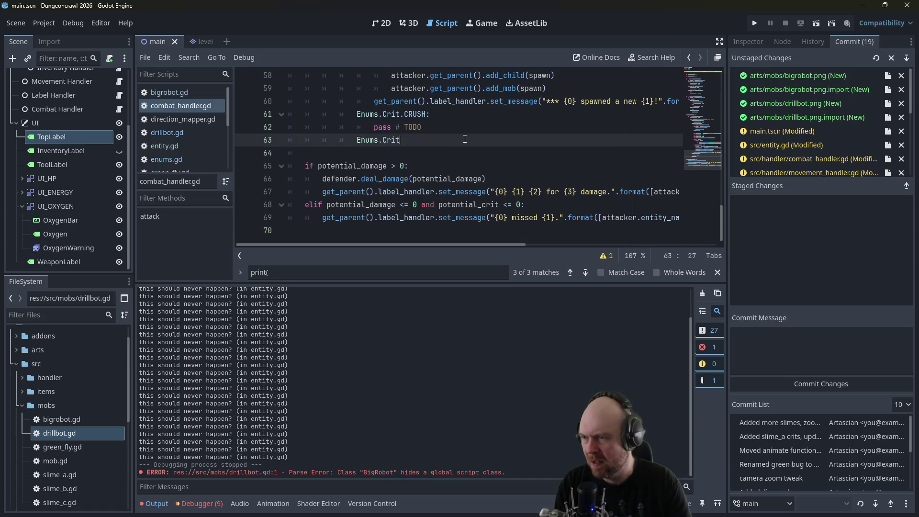
pyautogui.write('RILL:')
pyautogui.press('Return')
pyautogui.write('pas')
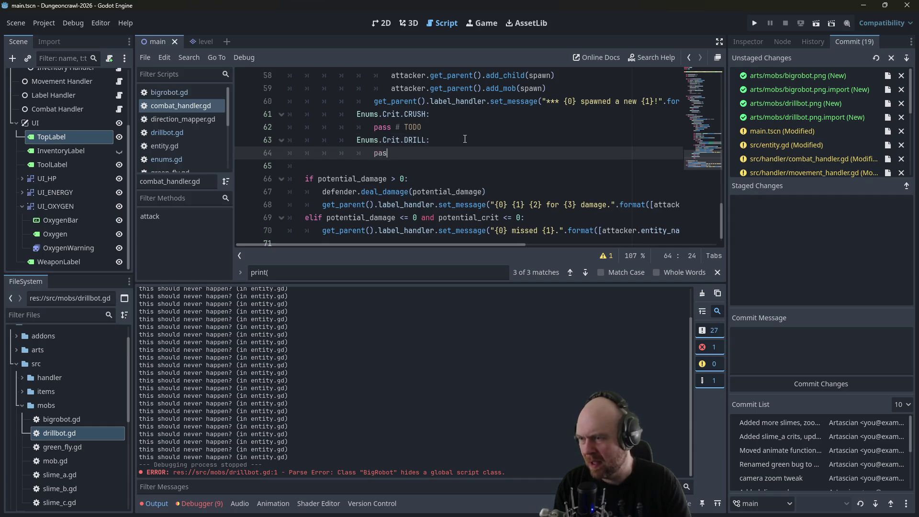
pyautogui.write('s # TODO')
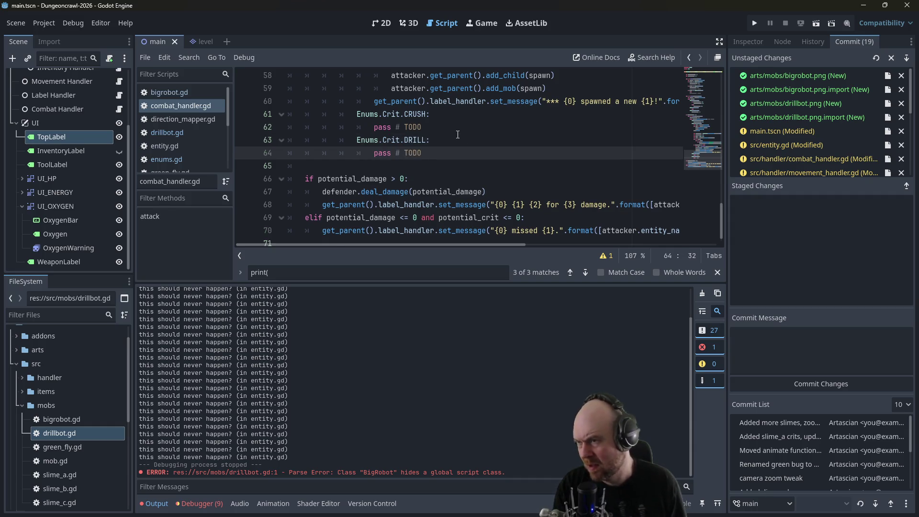
pyautogui.click(507, 129)
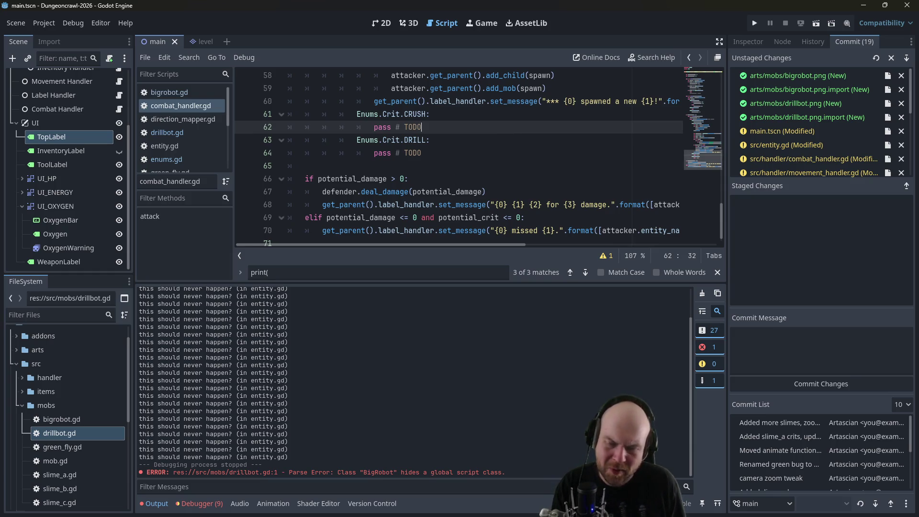
# - Read the Drill Bot entry in the Obsidian Mobs note, then hide it
pyautogui.hotkey('alt', 'Tab')
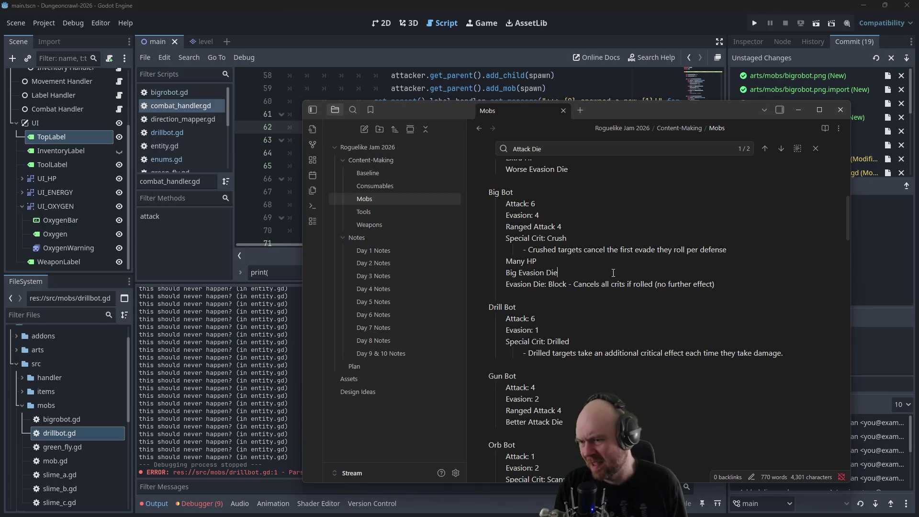
pyautogui.scroll(-1, 613, 275)
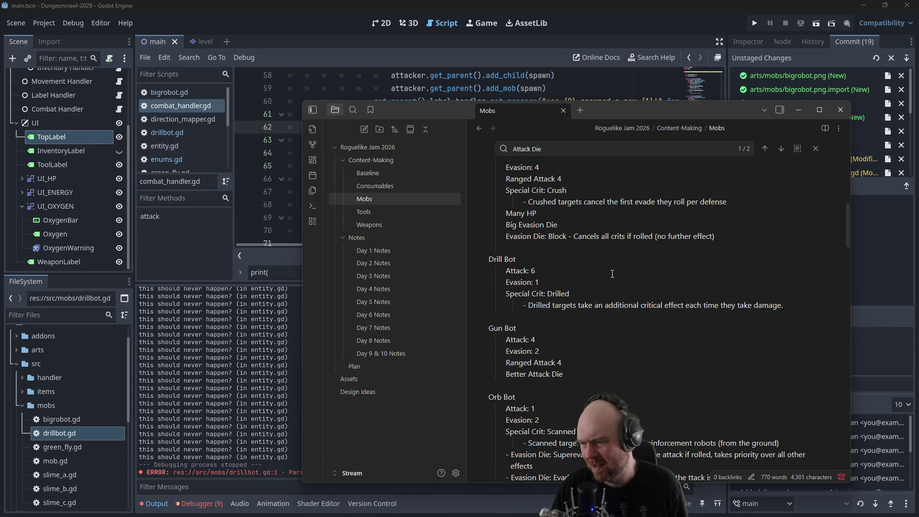
pyautogui.scroll(-2, 612, 274)
pyautogui.scroll(4, 675, 237)
pyautogui.click(803, 108)
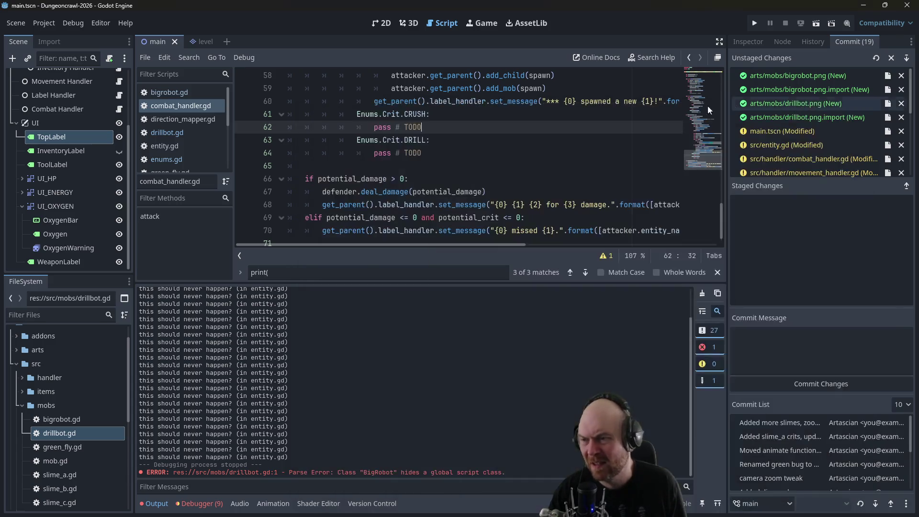
# - Look over the CRUSH and DRILL 'pass # TODO' cases, then return to the Mobs note
pyautogui.click(528, 143)
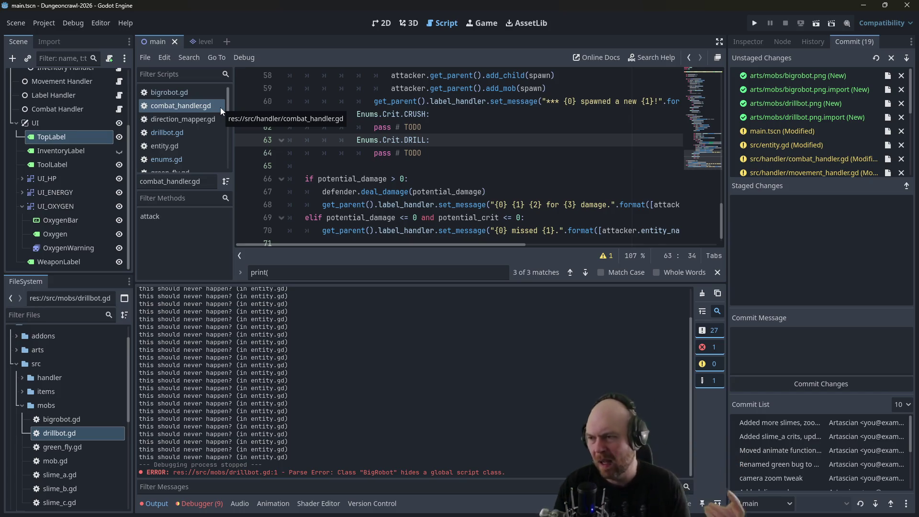
pyautogui.click(423, 128)
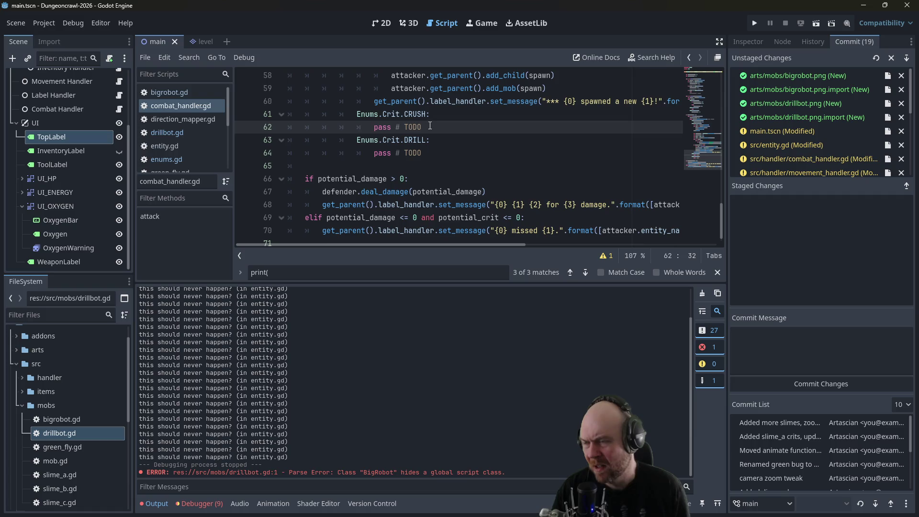
pyautogui.scroll(1, 439, 130)
pyautogui.moveTo(431, 166)
pyautogui.mouseDown()
pyautogui.moveTo(389, 166)
pyautogui.moveTo(401, 166)
pyautogui.mouseUp()
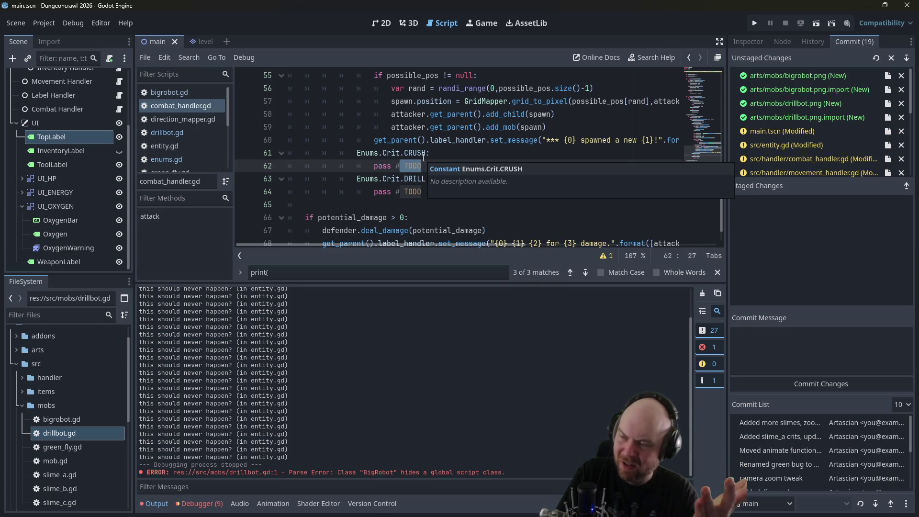
pyautogui.click(423, 158)
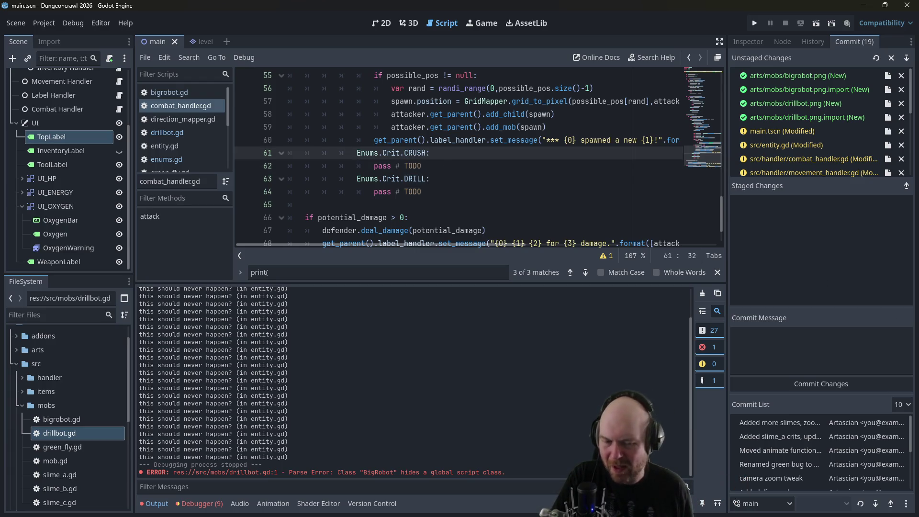
pyautogui.hotkey('alt', 'Tab')
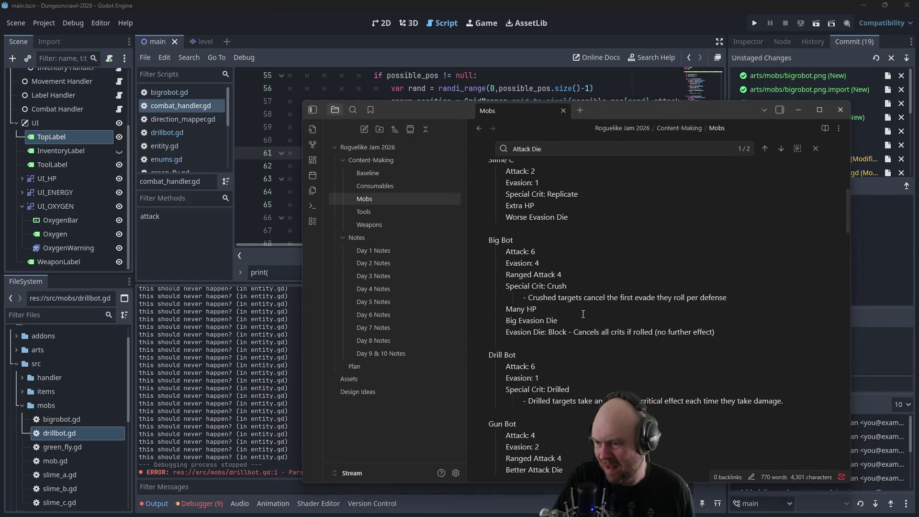
# - Insert 'are attacked and' before 'take damage' on the Drilled line, then minimize Obsidian
pyautogui.scroll(2, 583, 313)
pyautogui.moveTo(530, 345); pyautogui.dragTo(725, 345)
pyautogui.click(726, 345)
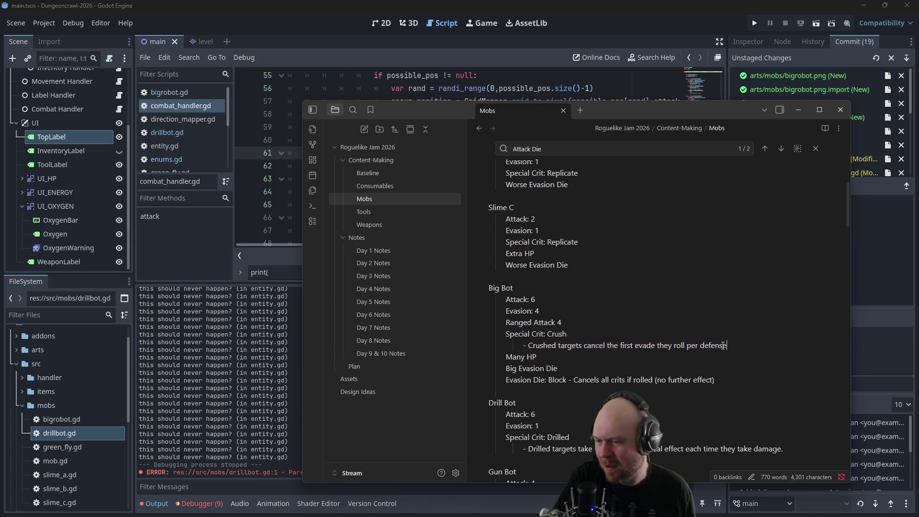
pyautogui.moveTo(529, 450); pyautogui.dragTo(783, 445)
pyautogui.click(732, 441)
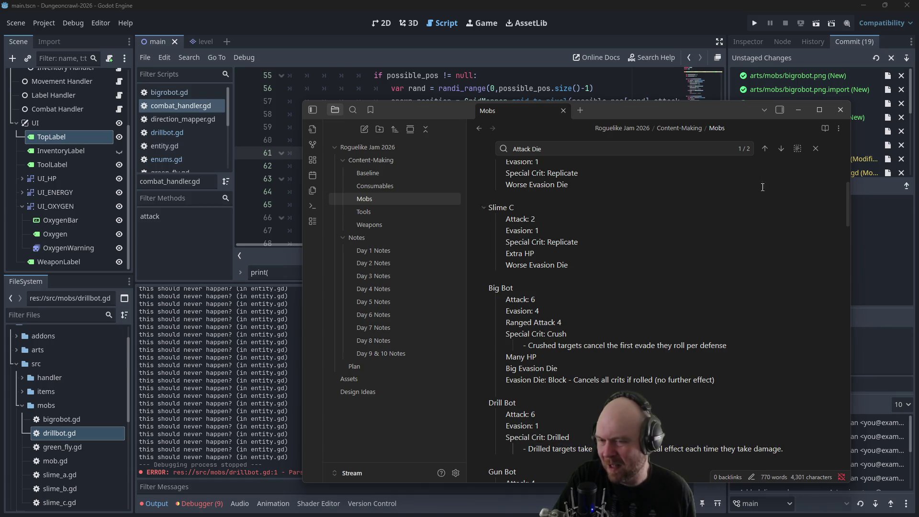
pyautogui.click(737, 448)
pyautogui.write('are attacked ')
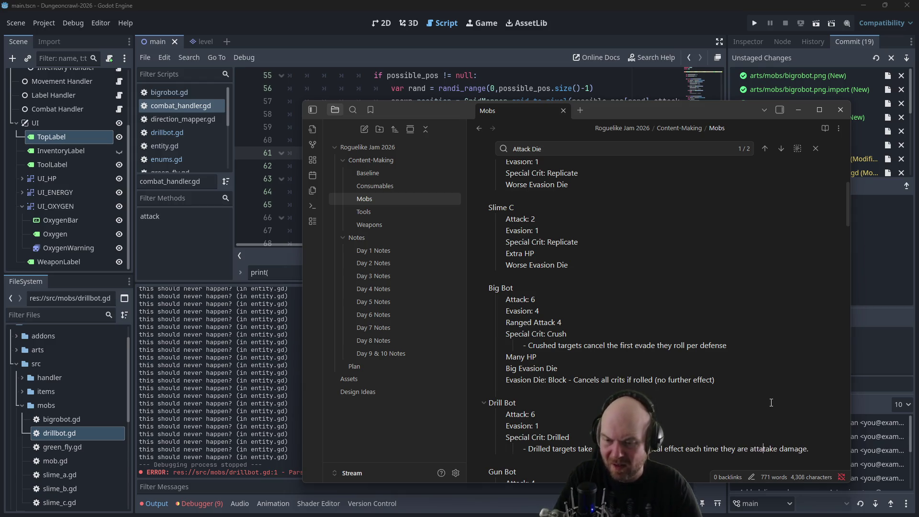
pyautogui.write('and')
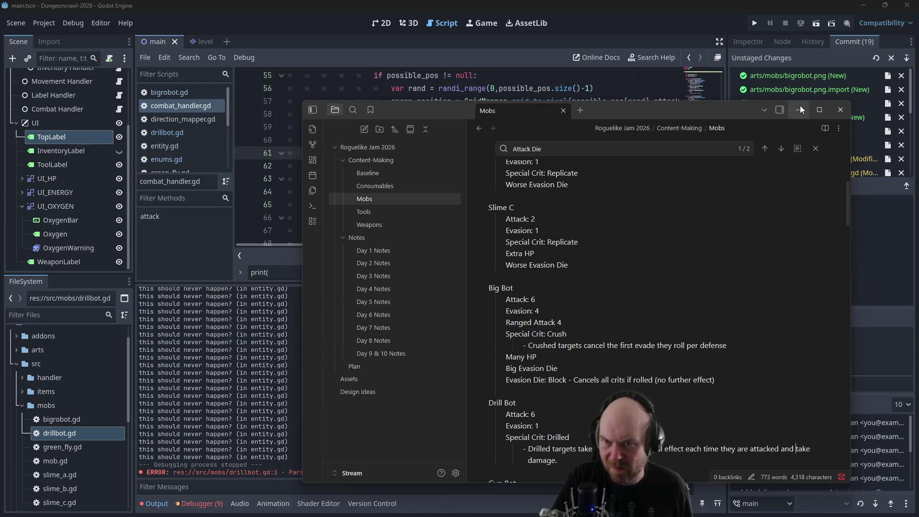
pyautogui.click(800, 106)
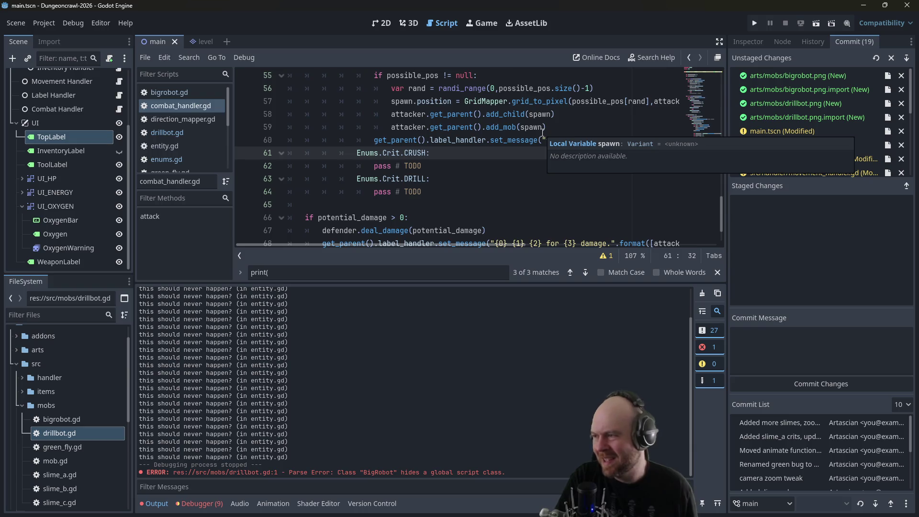
# - Scroll to the top of combat_handler.gd, then open level.gd and browse its astar grid setup
pyautogui.scroll(10, 472, 178)
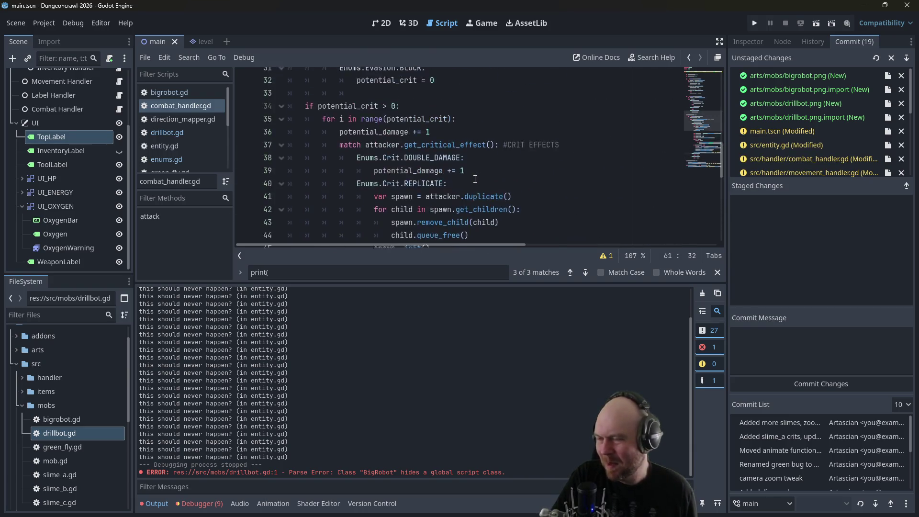
pyautogui.scroll(6, 475, 179)
pyautogui.scroll(2, 475, 179)
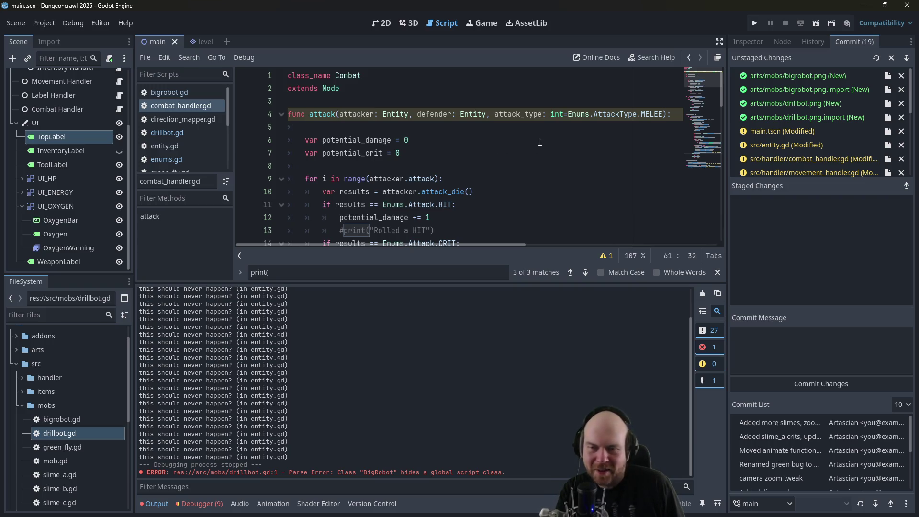
pyautogui.scroll(-3, 174, 120)
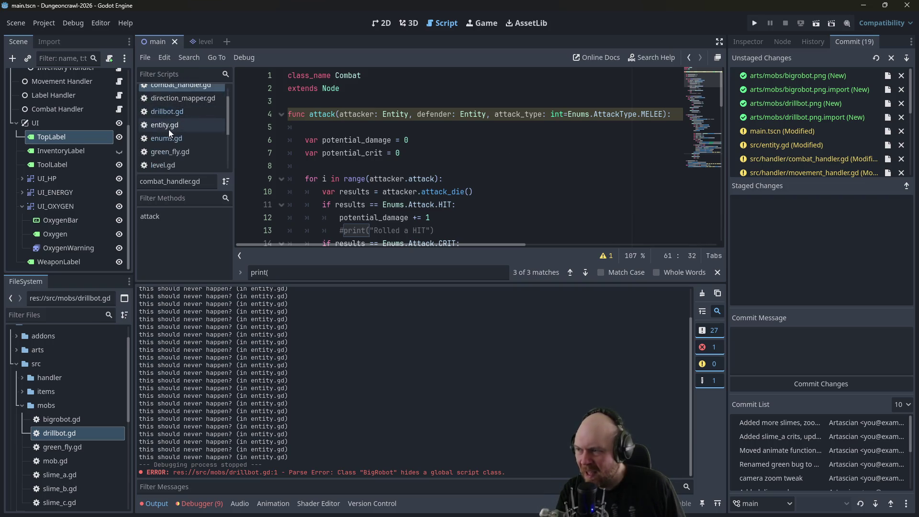
pyautogui.click(170, 144)
pyautogui.scroll(-3, 293, 138)
pyautogui.scroll(9, 388, 154)
pyautogui.scroll(1, 387, 154)
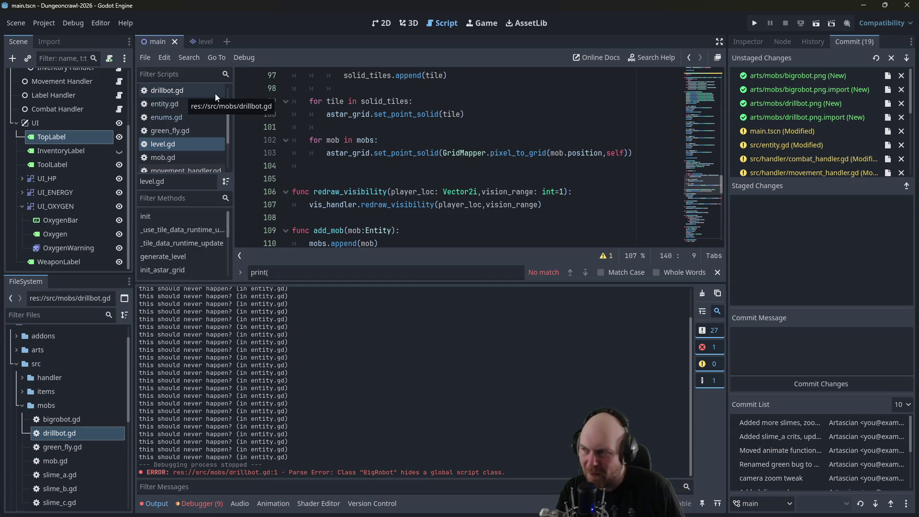
# - Review the drillbot.gd script around its 'Drill Robot' entity_name line
pyautogui.click(201, 93)
pyautogui.scroll(-4, 420, 179)
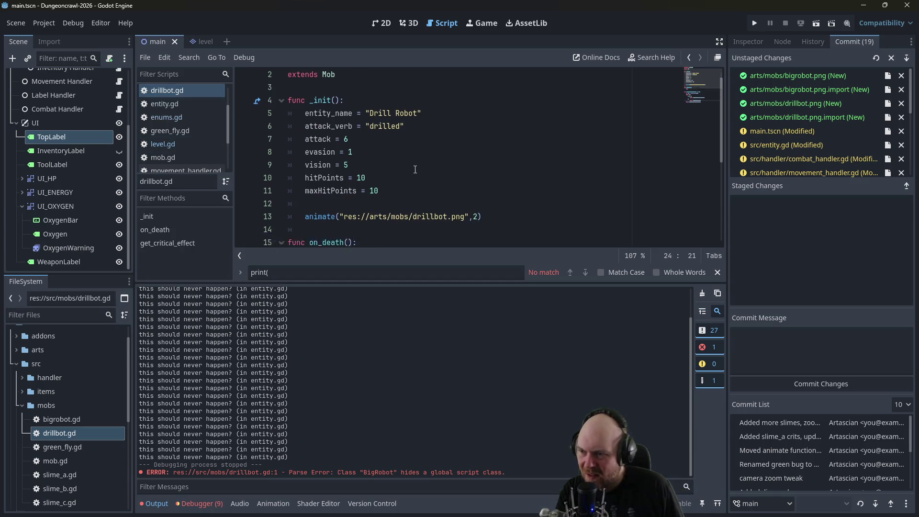
pyautogui.scroll(4, 414, 176)
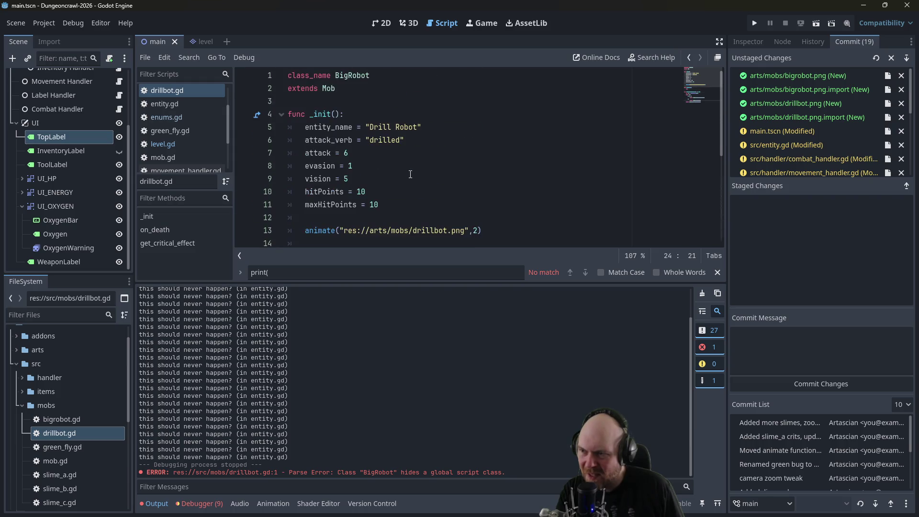
pyautogui.click(383, 128)
pyautogui.scroll(-1, 430, 163)
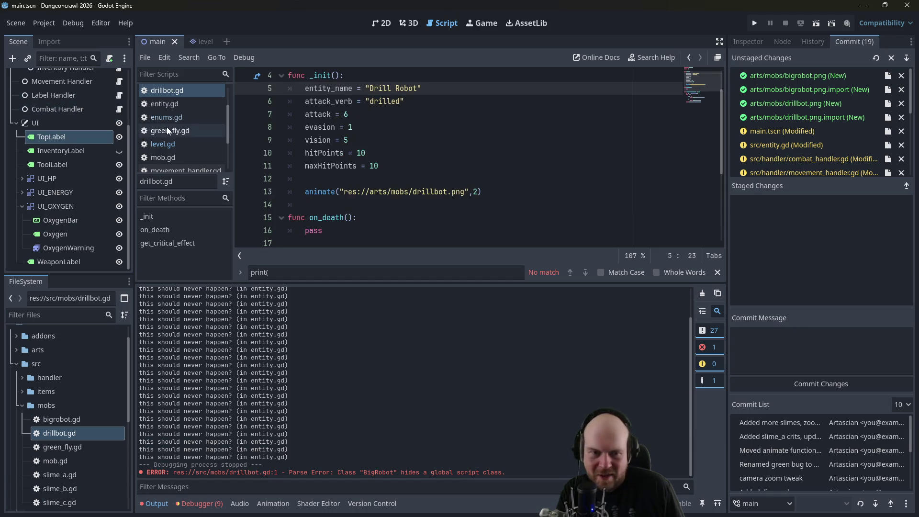
pyautogui.scroll(-3, 165, 133)
pyautogui.scroll(1, 161, 136)
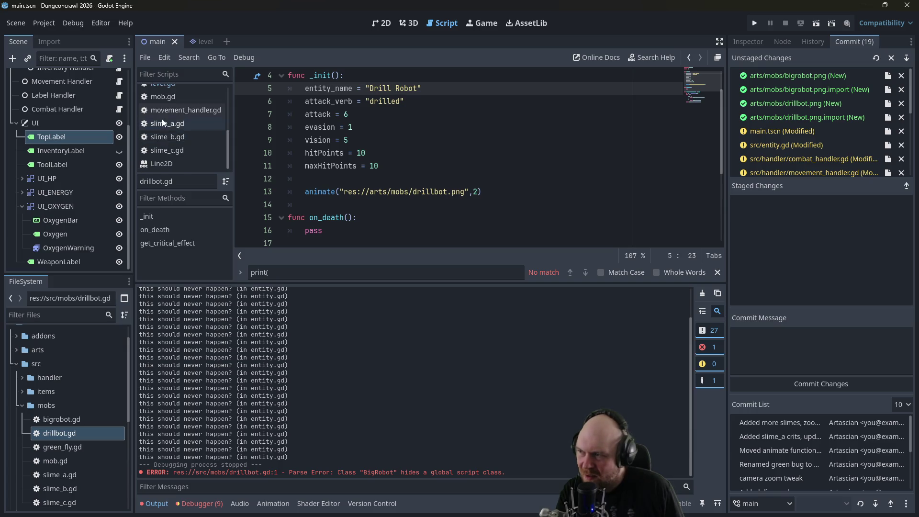
# - Duplicate the BigRobot spawning block in level.gd onto a new line below it
pyautogui.click(165, 106)
pyautogui.scroll(9, 341, 140)
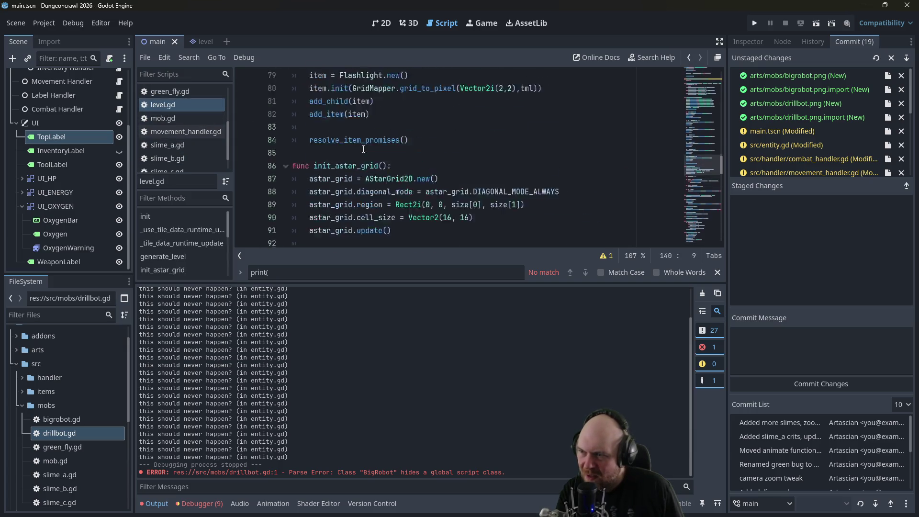
pyautogui.scroll(4, 367, 146)
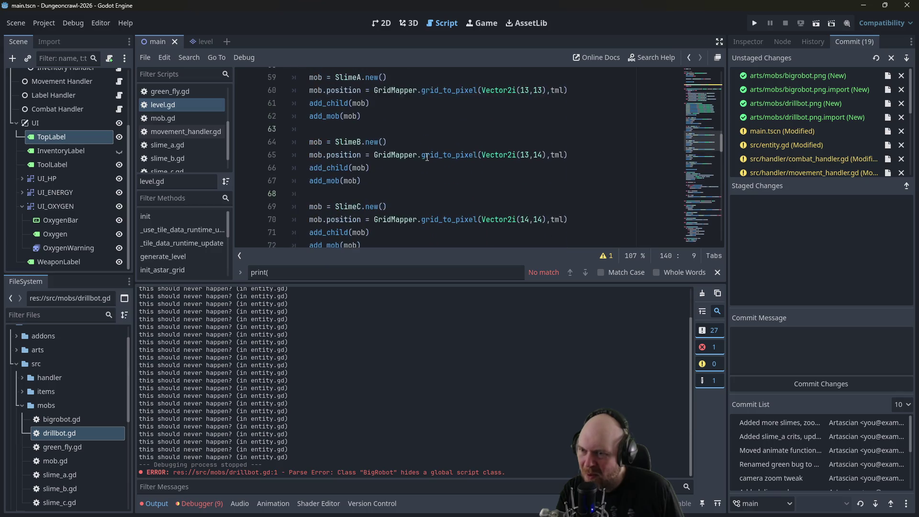
pyautogui.scroll(-2, 461, 145)
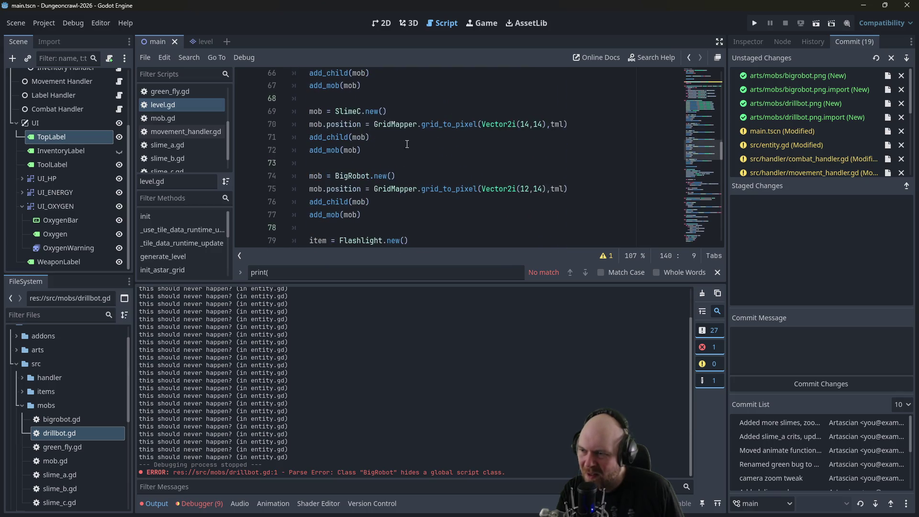
pyautogui.moveTo(362, 214)
pyautogui.mouseDown()
pyautogui.moveTo(325, 214)
pyautogui.moveTo(293, 175)
pyautogui.mouseUp()
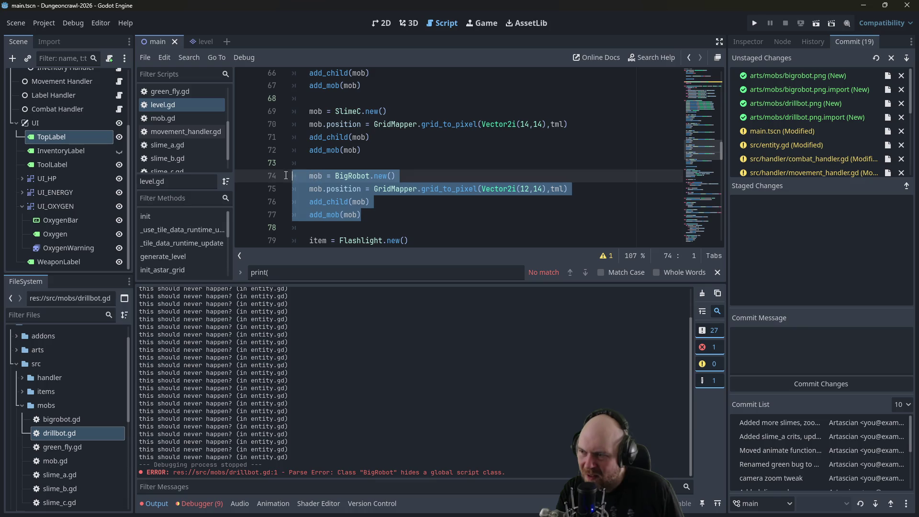
pyautogui.click(369, 223)
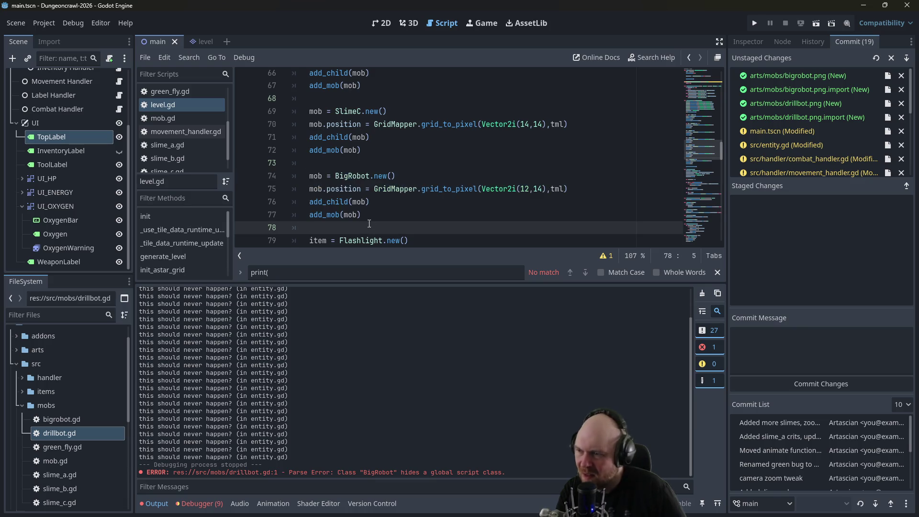
pyautogui.press('Return')
pyautogui.write('mob = BigRobot.new() \tmob.position = GridMapper.grid_to_pixel(Vector2i(12,14),tml) \tadd_child(mob) \tadd_mob(mob)')
pyautogui.press('Up')
pyautogui.press('Up')
pyautogui.press('Up')
pyautogui.press('Home')
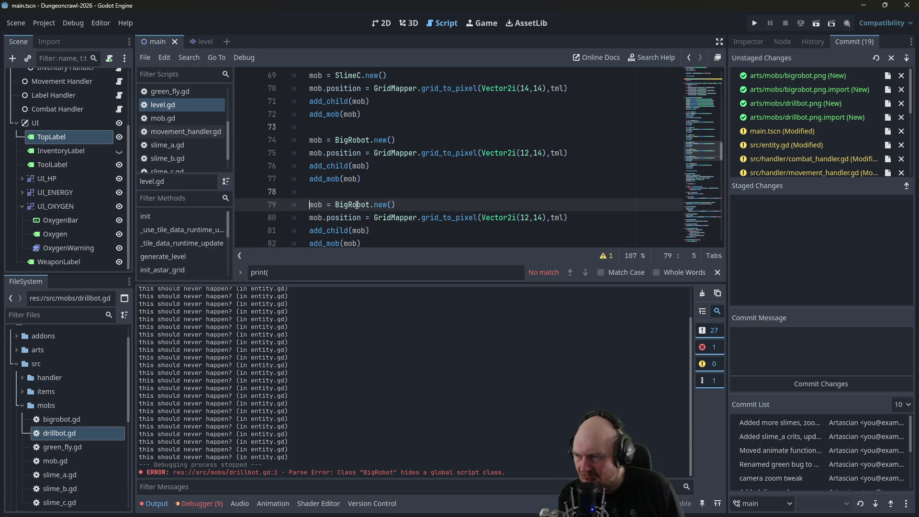
# - Make the copied block spawn DrillBot at Vector2i(8,14) and save level.gd
pyautogui.moveTo(335, 205); pyautogui.dragTo(370, 204)
pyautogui.write('Dril')
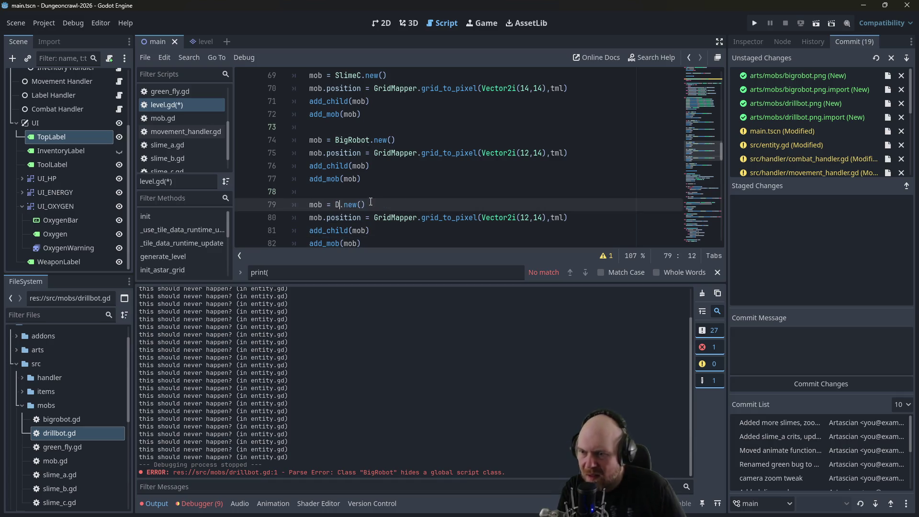
pyautogui.write('l')
pyautogui.press('Return')
pyautogui.press('Down')
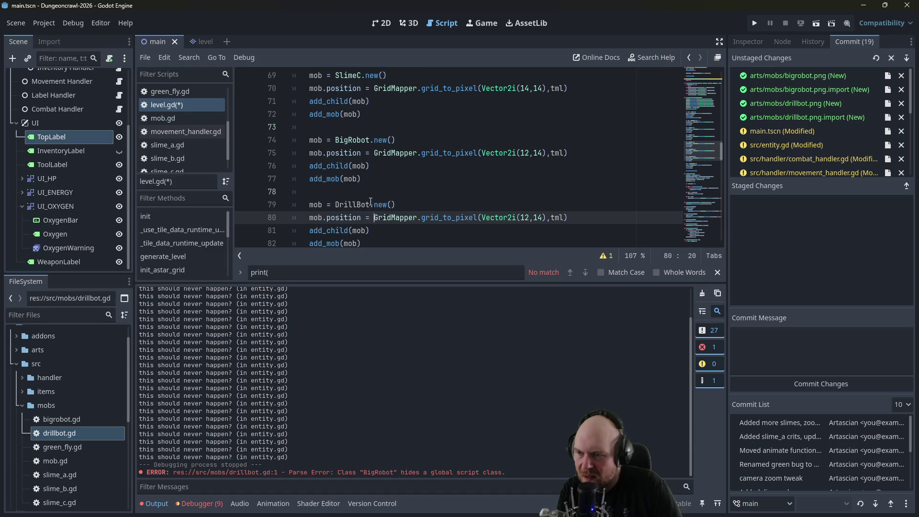
pyautogui.press('Right')
pyautogui.press('Right')
pyautogui.press('Right')
pyautogui.press('Delete')
pyautogui.press('Delete')
pyautogui.write('8')
pyautogui.hotkey('ctrl', 's')
pyautogui.click(466, 171)
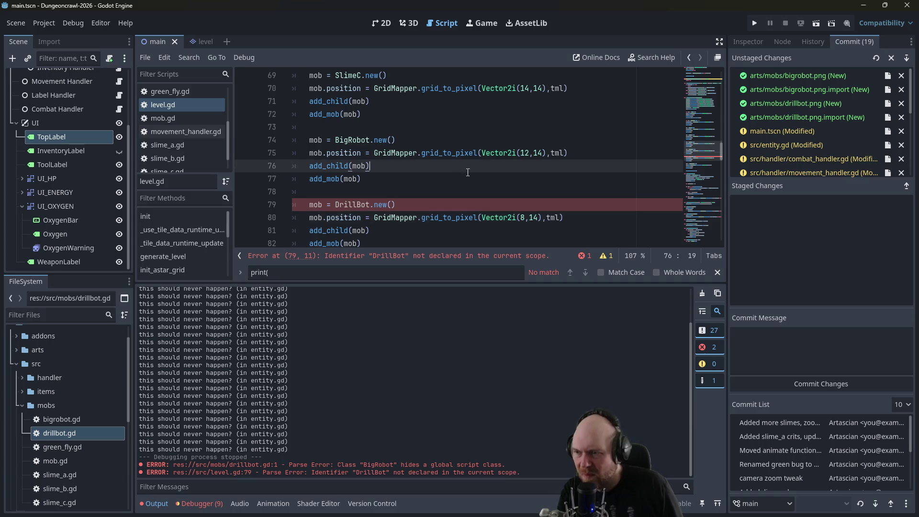
pyautogui.click(348, 205)
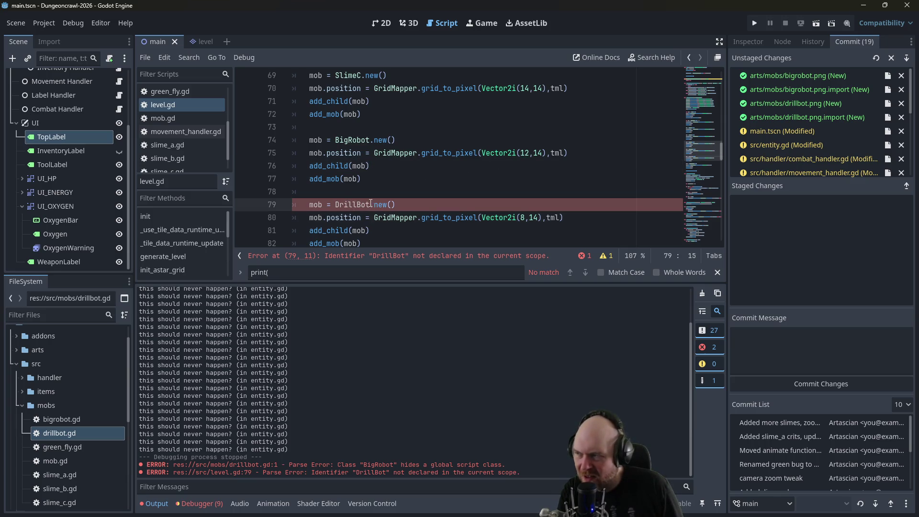
pyautogui.scroll(3, 224, 153)
# - Change drillbot.gd's class_name from BigRobot to DrillBot and run the project
pyautogui.click(167, 103)
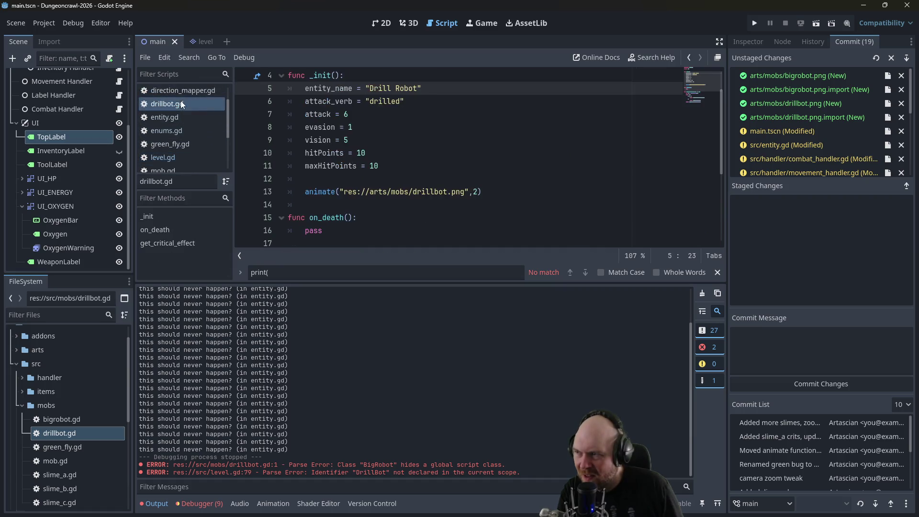
pyautogui.doubleClick(351, 76)
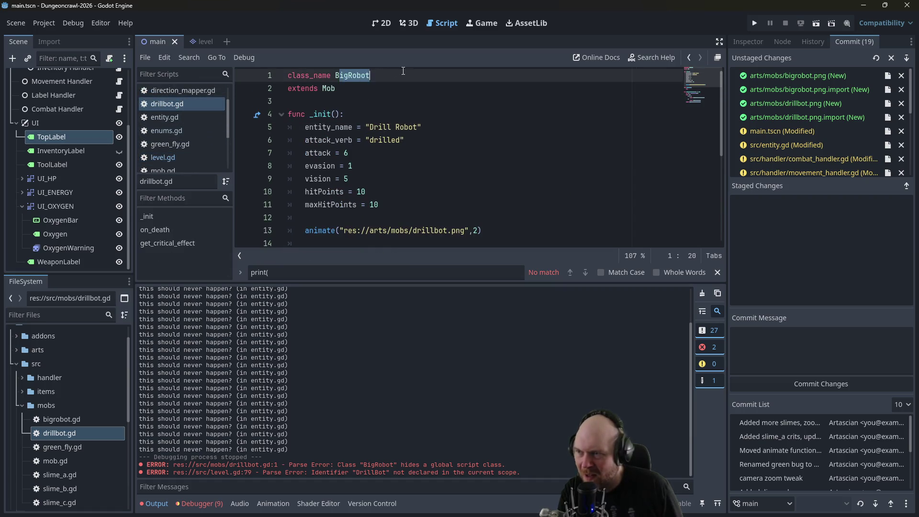
pyautogui.write('DrillBot')
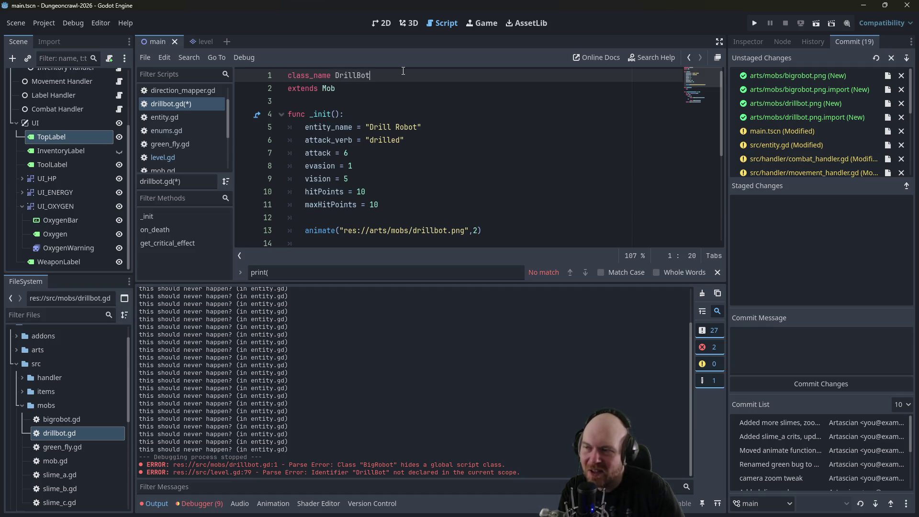
pyautogui.click(747, 21)
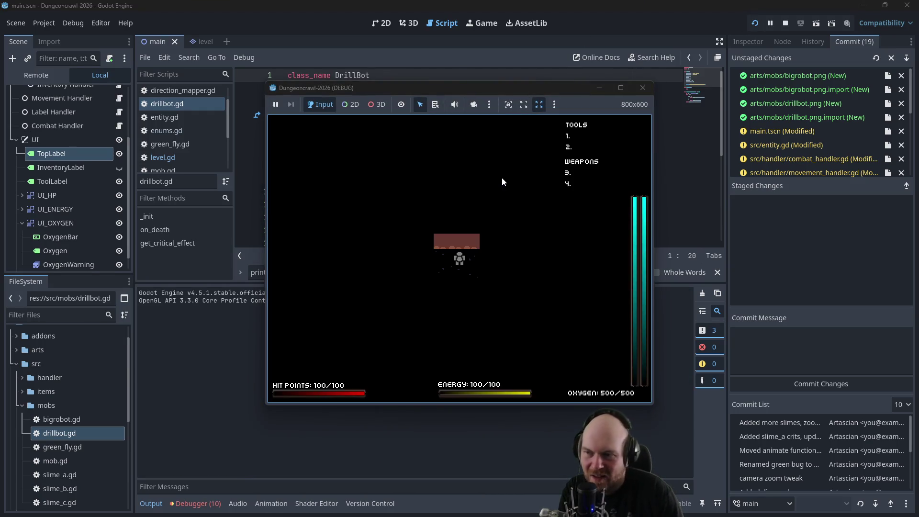
# - Grab the flashlight, fight the largefly, take the oxygen tank and switch the flashlight on
pyautogui.press('Left')
pyautogui.press('Down')
pyautogui.press('Down')
pyautogui.press('Down')
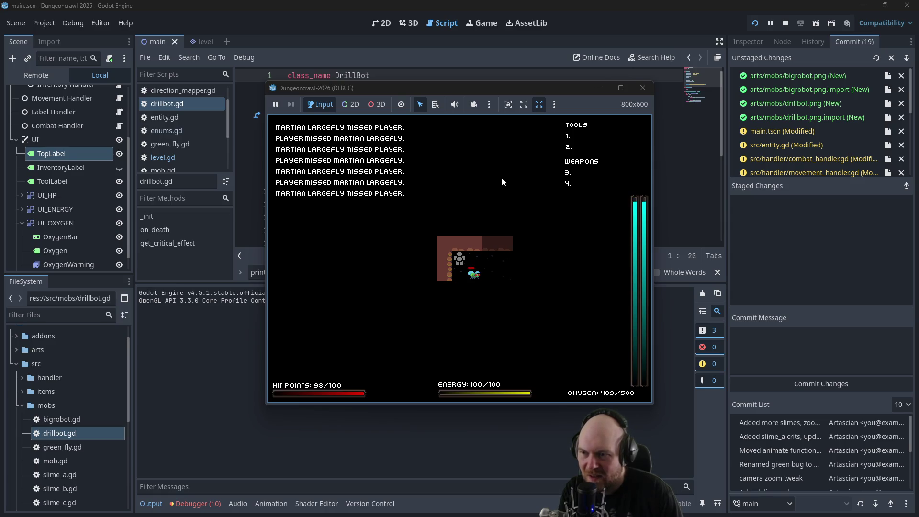
pyautogui.press('Down')
pyautogui.press('Right')
pyautogui.press('i')
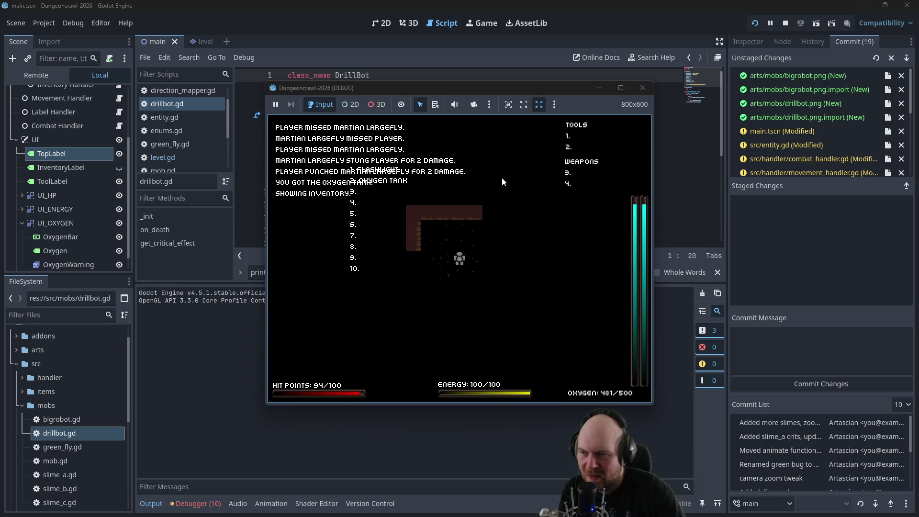
pyautogui.press('1')
pyautogui.press('Up')
pyautogui.press('Up')
pyautogui.press('Up')
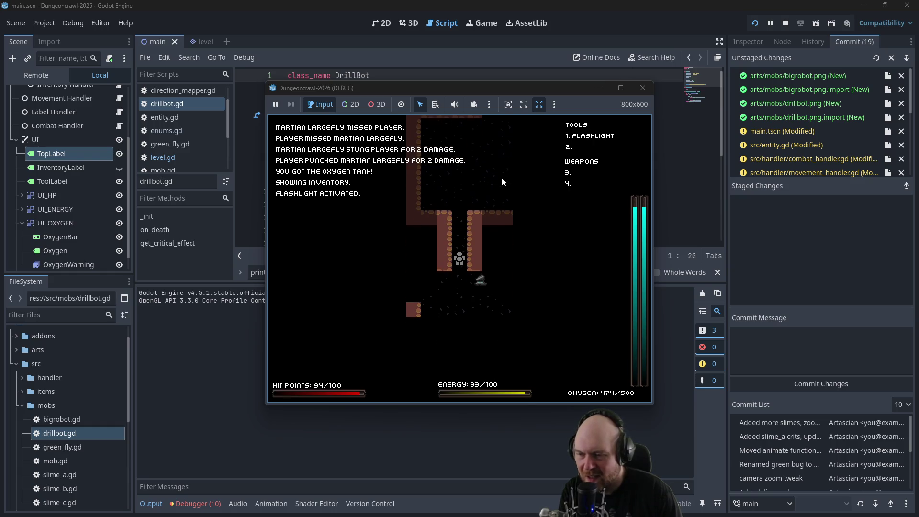
pyautogui.press('Up')
pyautogui.press('Up')
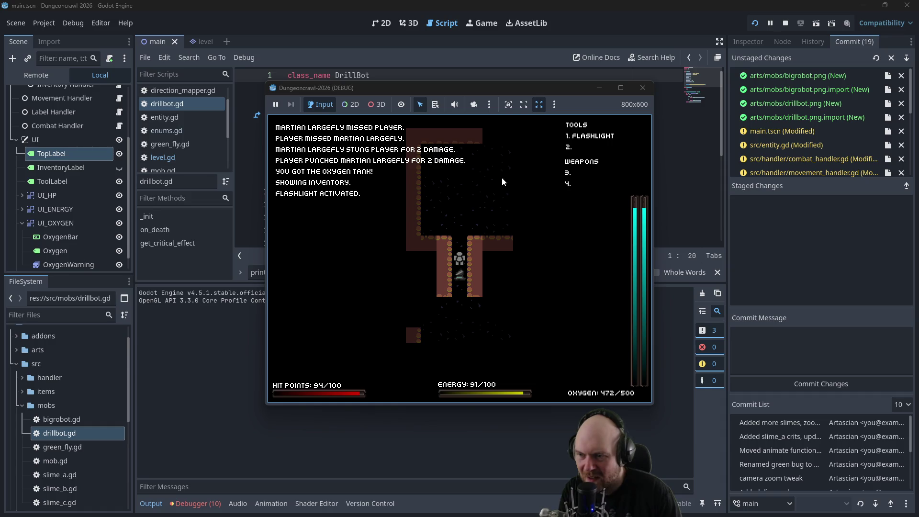
# - Advance up the corridor and attack the Drill Robot
pyautogui.press('Up')
pyautogui.press('Up')
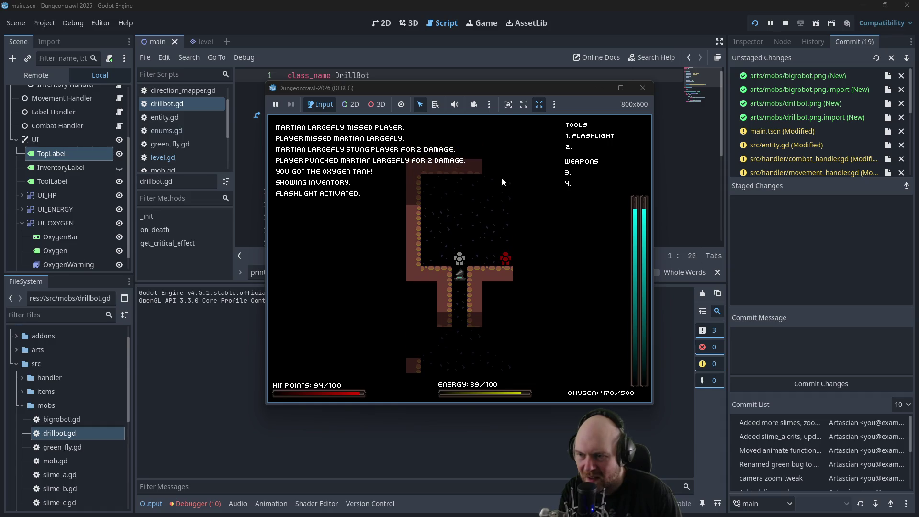
pyautogui.press('Right')
pyautogui.press('Right')
pyautogui.press('Right')
pyautogui.press('Right')
pyautogui.press('Right')
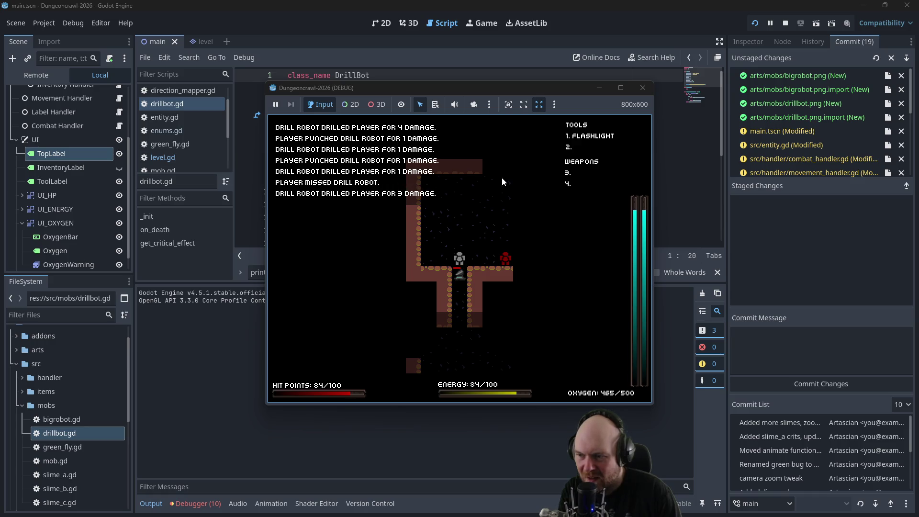
pyautogui.press('Right')
pyautogui.press('Right')
pyautogui.press('Right')
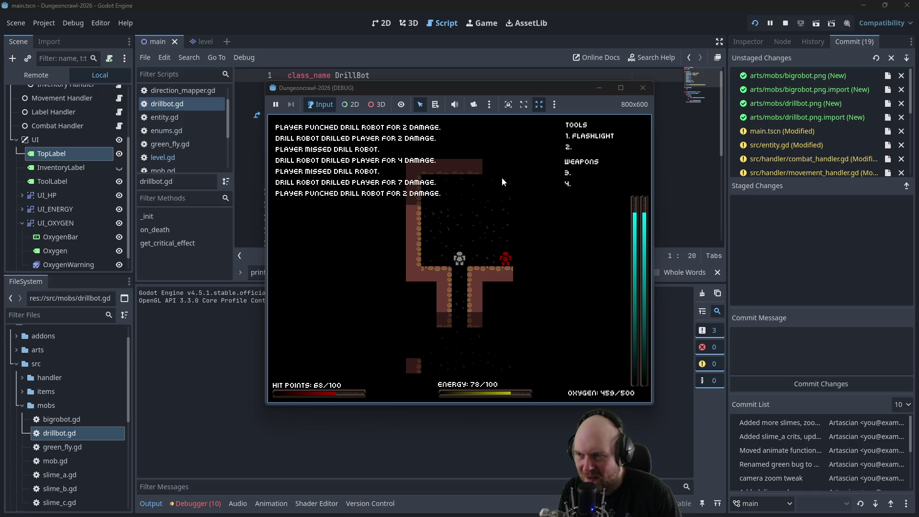
pyautogui.press('Down')
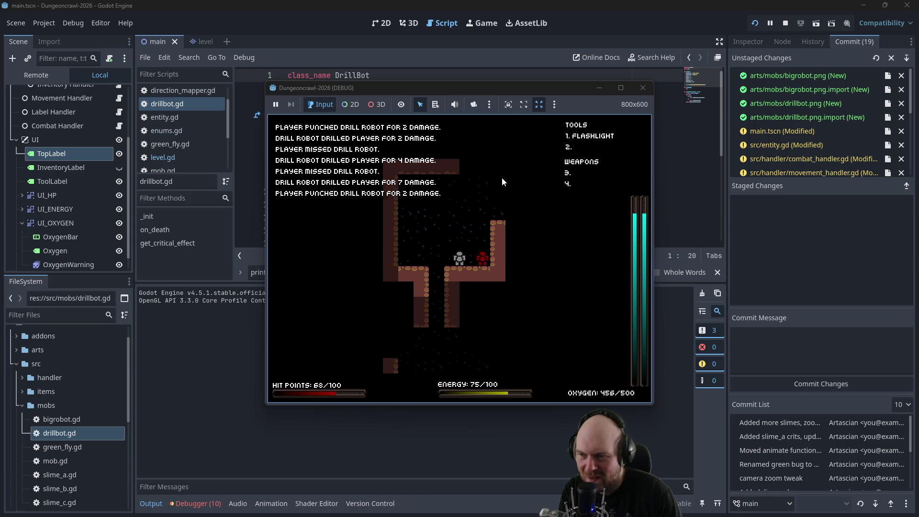
# - Move into the room and repeatedly punch the Big Robot
pyautogui.press('Up')
pyautogui.press('Up')
pyautogui.press('Up')
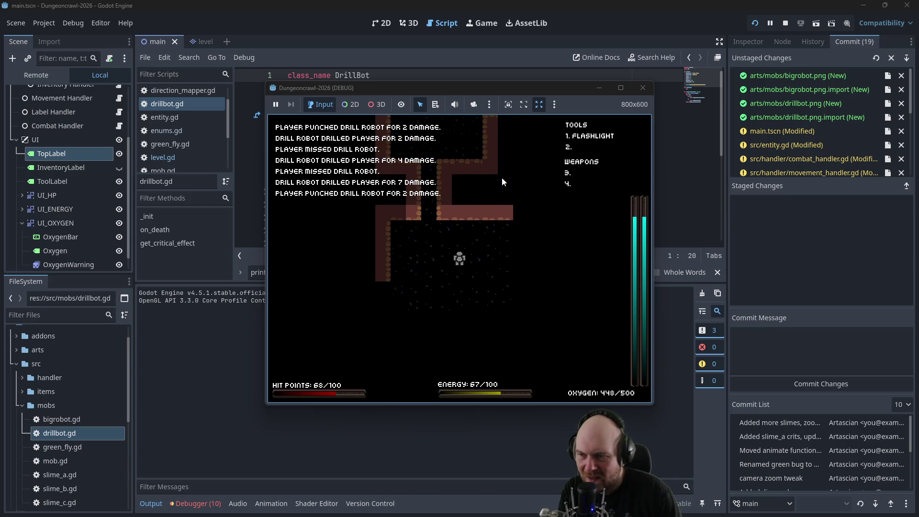
pyautogui.press('Up')
pyautogui.press('Left')
pyautogui.press('Right')
pyautogui.press('Right')
pyautogui.press('Right')
pyautogui.press('Right')
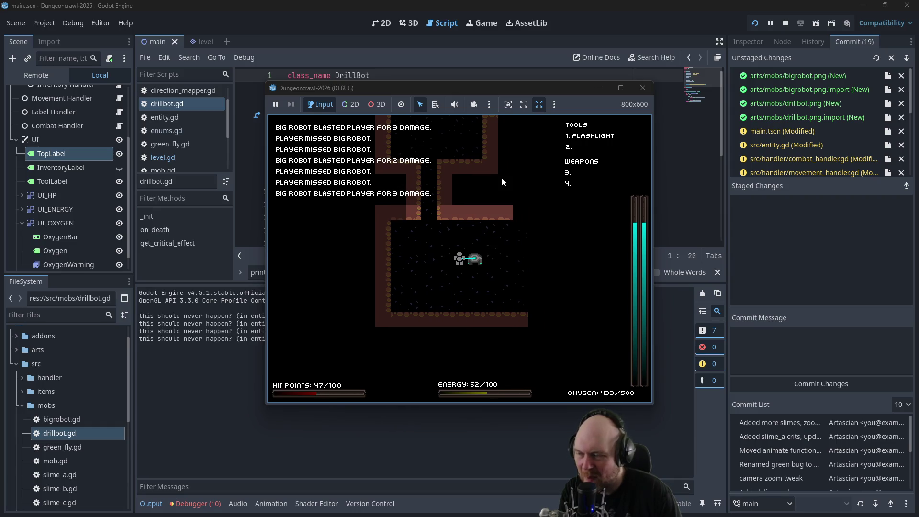
pyautogui.moveTo(337, 90)
pyautogui.mouseDown()
pyautogui.moveTo(488, 94)
pyautogui.moveTo(469, 134)
pyautogui.mouseUp()
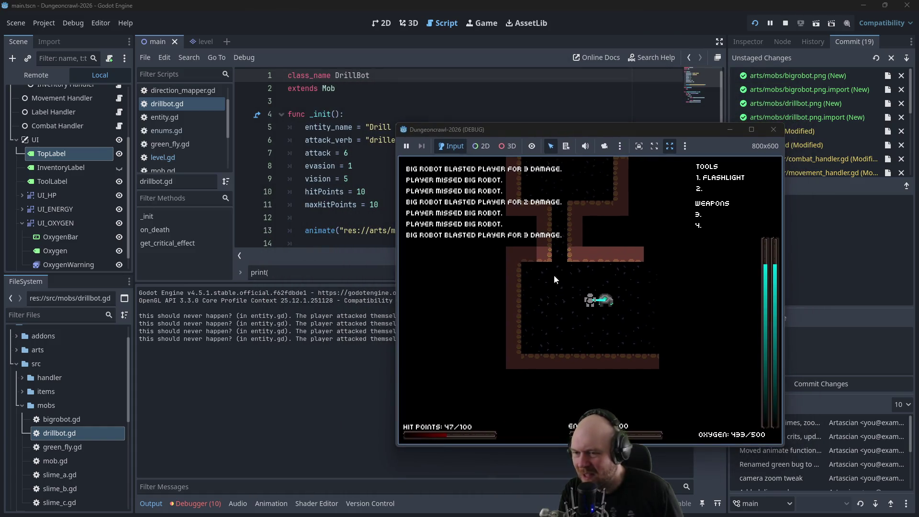
pyautogui.click(573, 279)
pyautogui.press('Right')
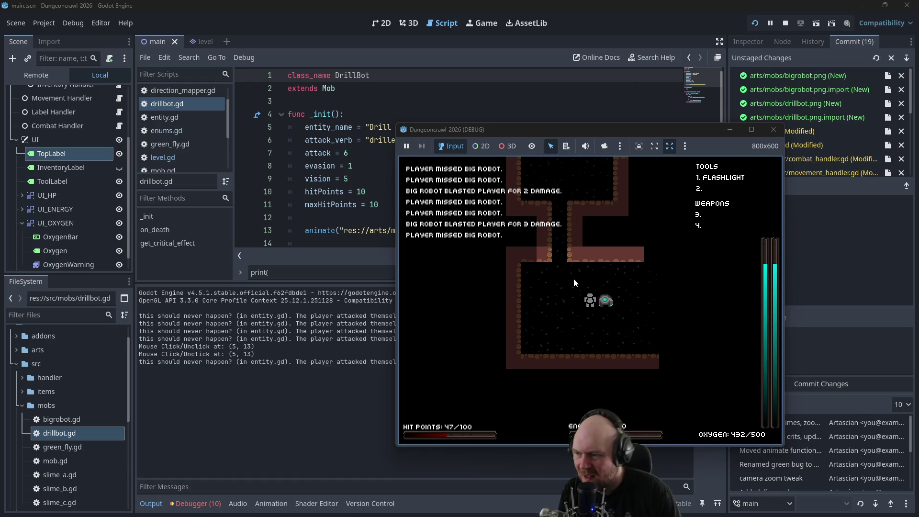
pyautogui.press('Right')
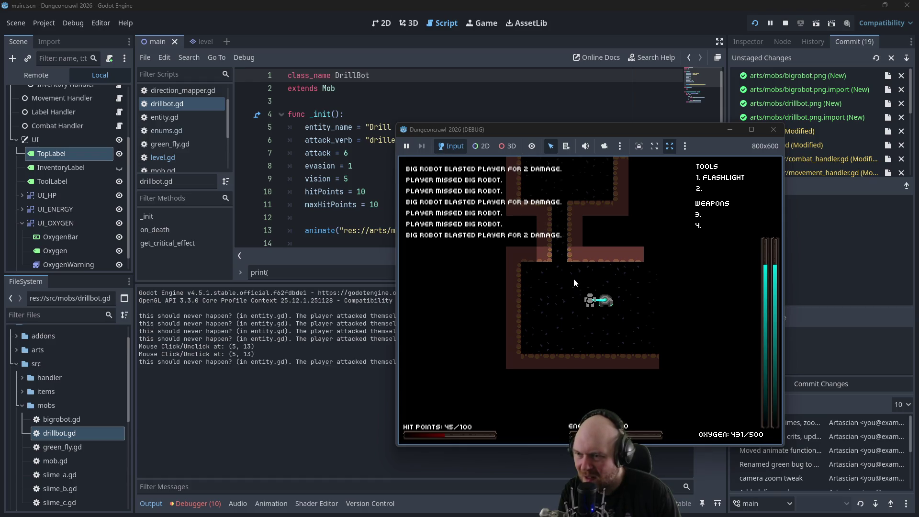
pyautogui.press('Right')
pyautogui.press('Right')
pyautogui.press('Right')
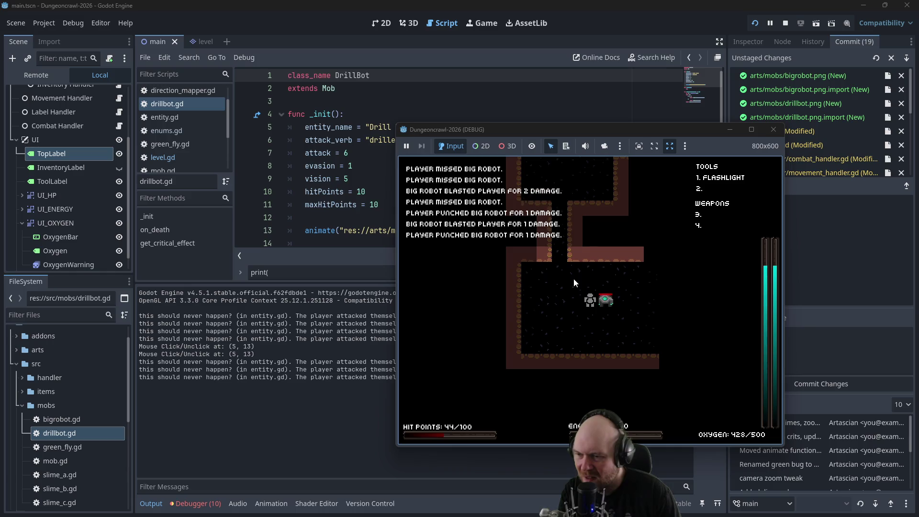
pyautogui.press('Right')
pyautogui.press('Right')
pyautogui.press('Right')
# - Stop the game with F8, look over drillbot.gd, then switch to Obsidian
pyautogui.press('F8')
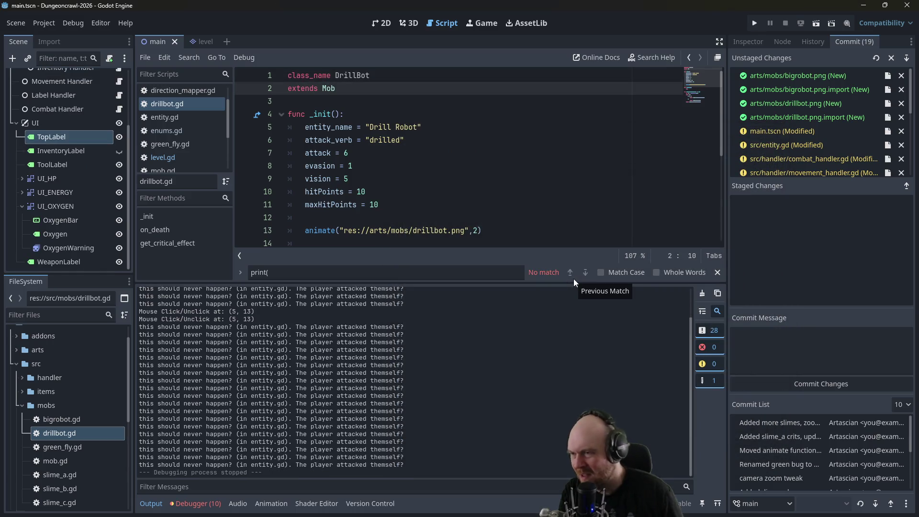
pyautogui.click(528, 179)
pyautogui.scroll(-3, 517, 189)
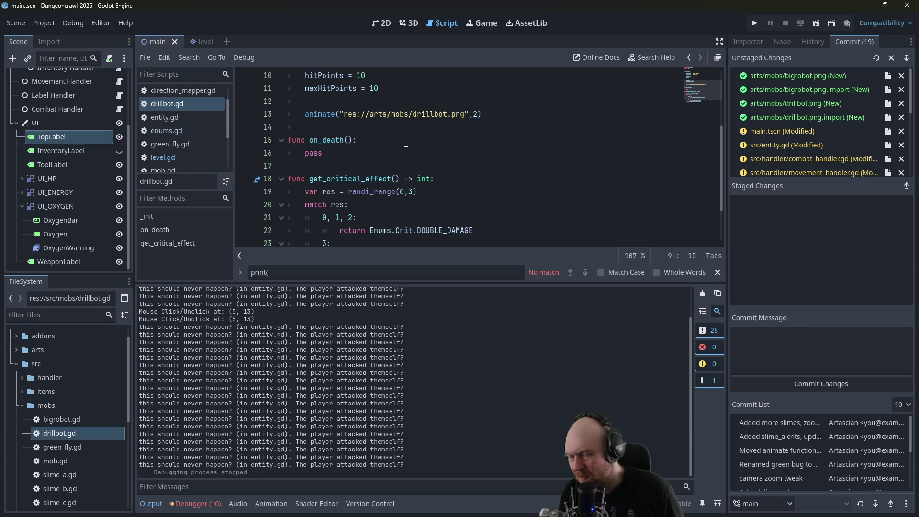
pyautogui.hotkey('alt', 'Tab')
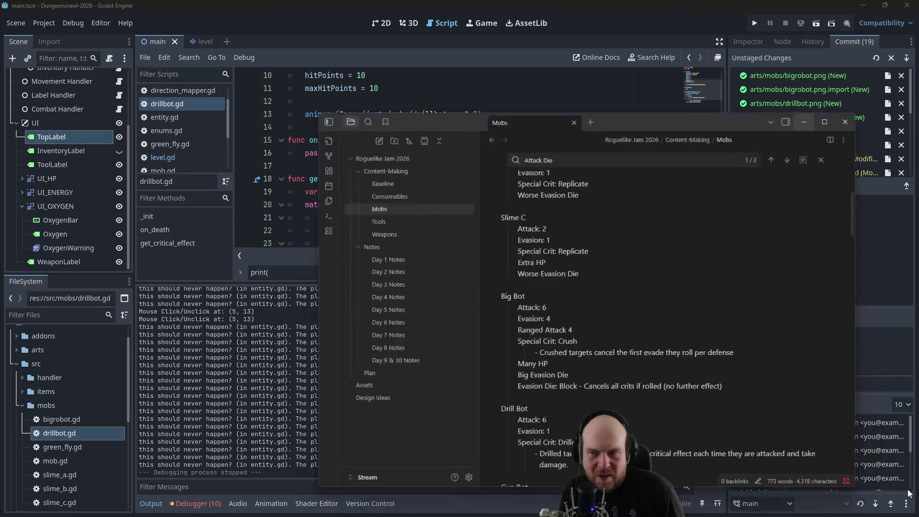
# - Open the Baseline and Plan notes, then scroll through the Mobs note
pyautogui.click(381, 173)
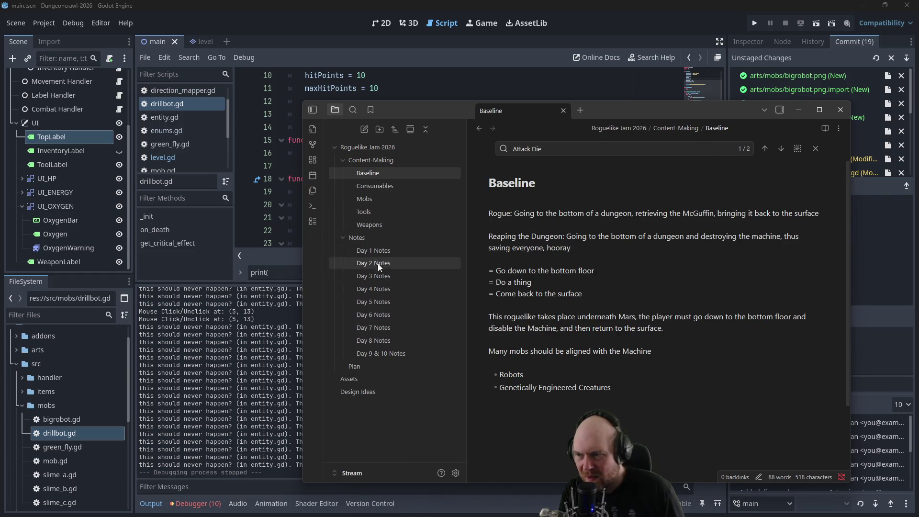
pyautogui.click(353, 366)
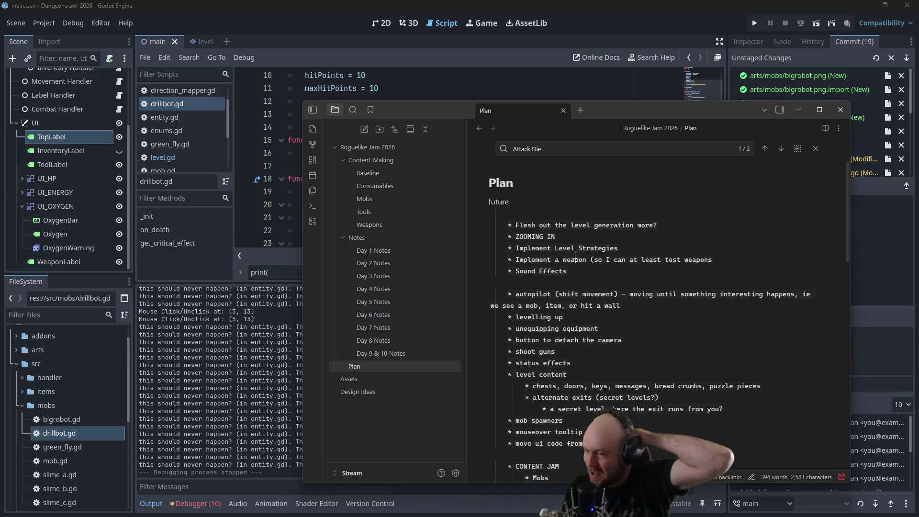
pyautogui.click(386, 199)
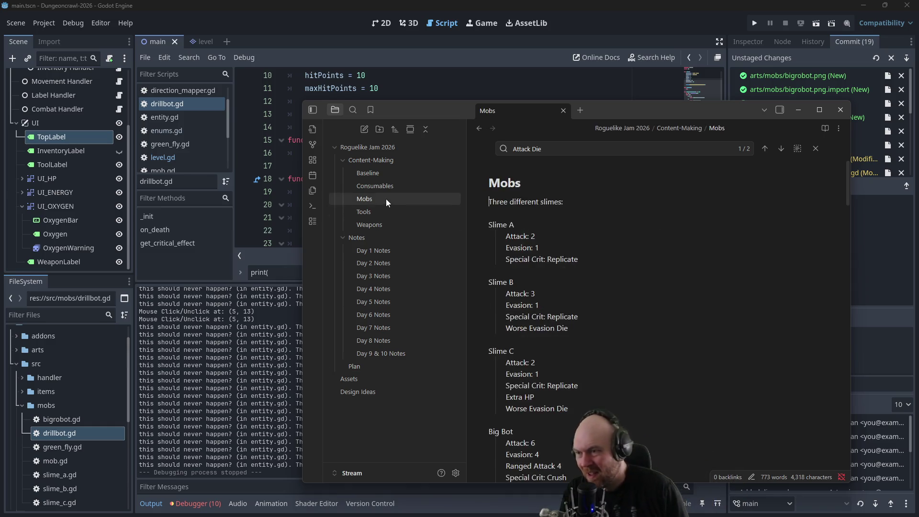
pyautogui.scroll(-6, 514, 260)
pyautogui.scroll(-15, 541, 337)
pyautogui.scroll(-15, 538, 331)
pyautogui.scroll(-3, 540, 328)
pyautogui.scroll(12, 540, 329)
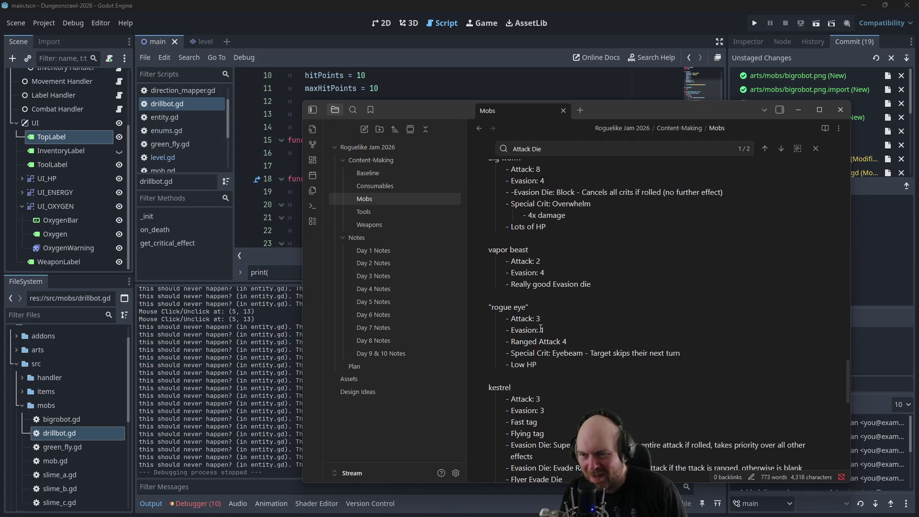
pyautogui.scroll(6, 540, 328)
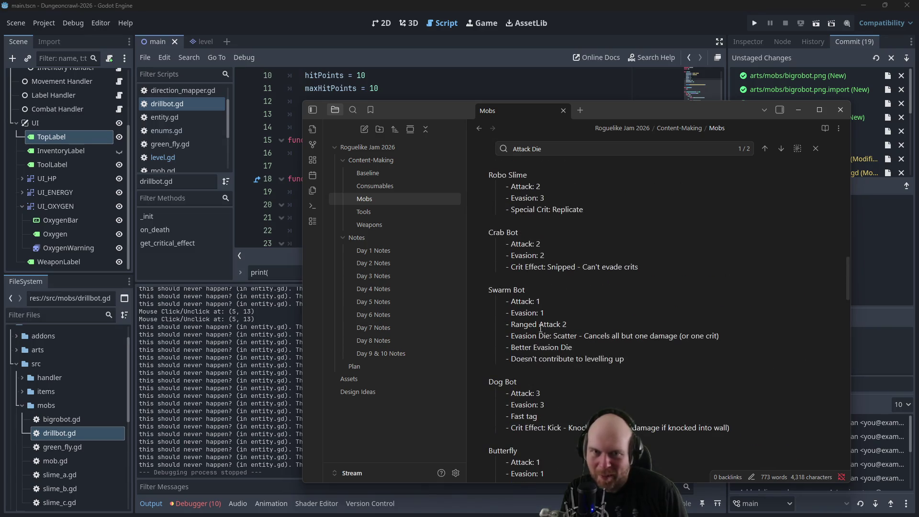
pyautogui.scroll(8, 540, 328)
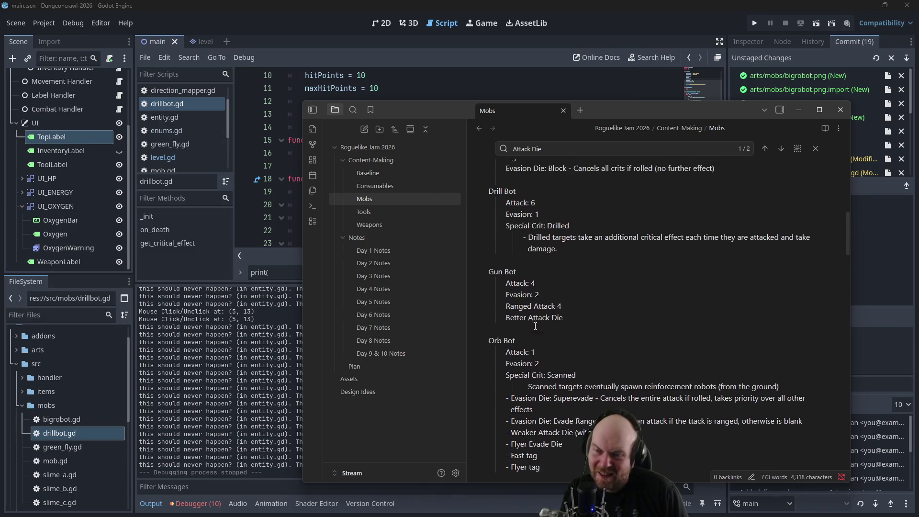
# - Check the Tools, Weapons and Consumables notes, then reread the Mobs entries
pyautogui.click(368, 213)
pyautogui.click(370, 223)
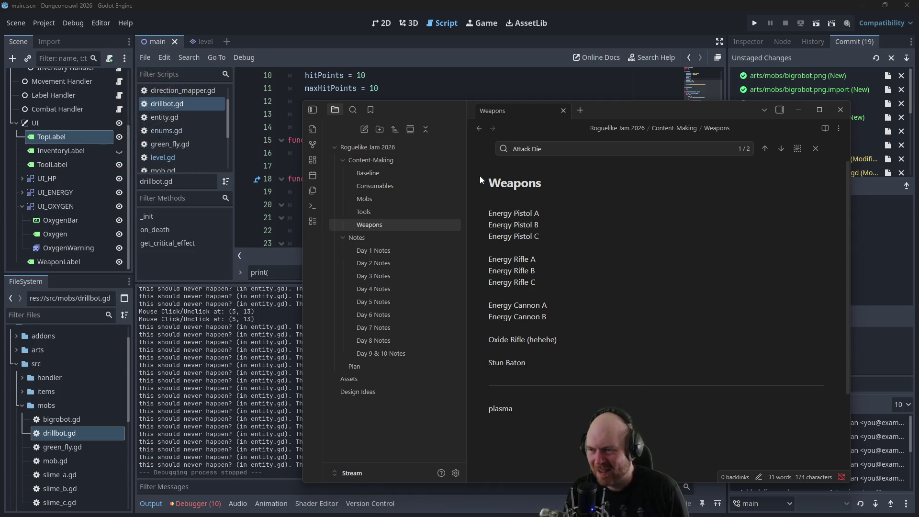
pyautogui.click(374, 186)
pyautogui.click(379, 196)
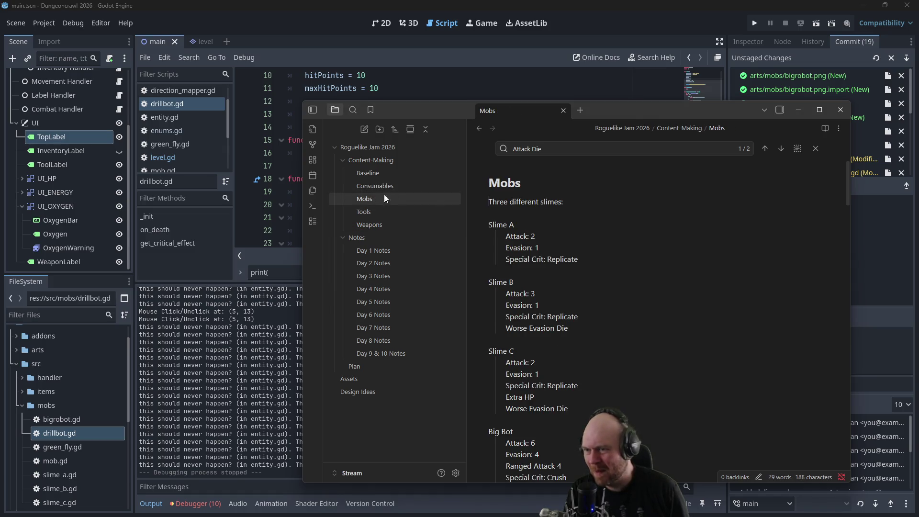
pyautogui.scroll(-15, 602, 225)
pyautogui.scroll(-3, 602, 229)
pyautogui.scroll(10, 602, 230)
pyautogui.scroll(-2, 603, 230)
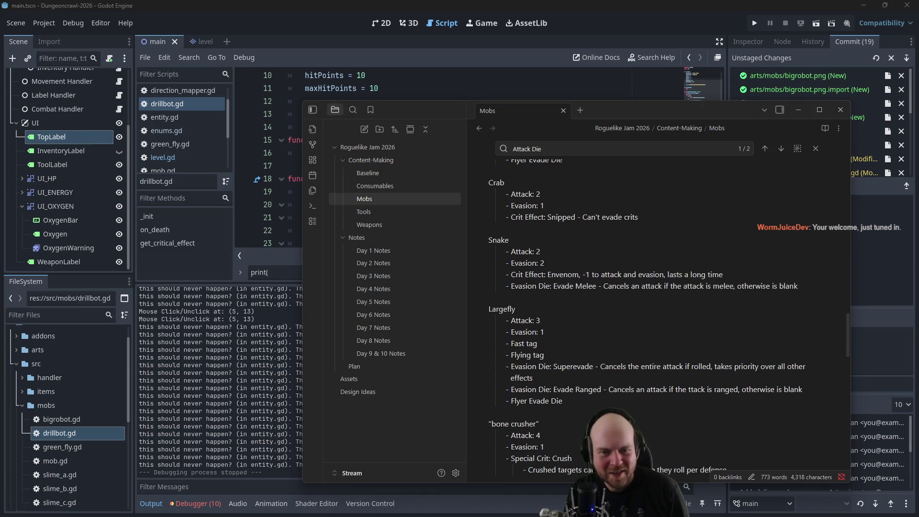